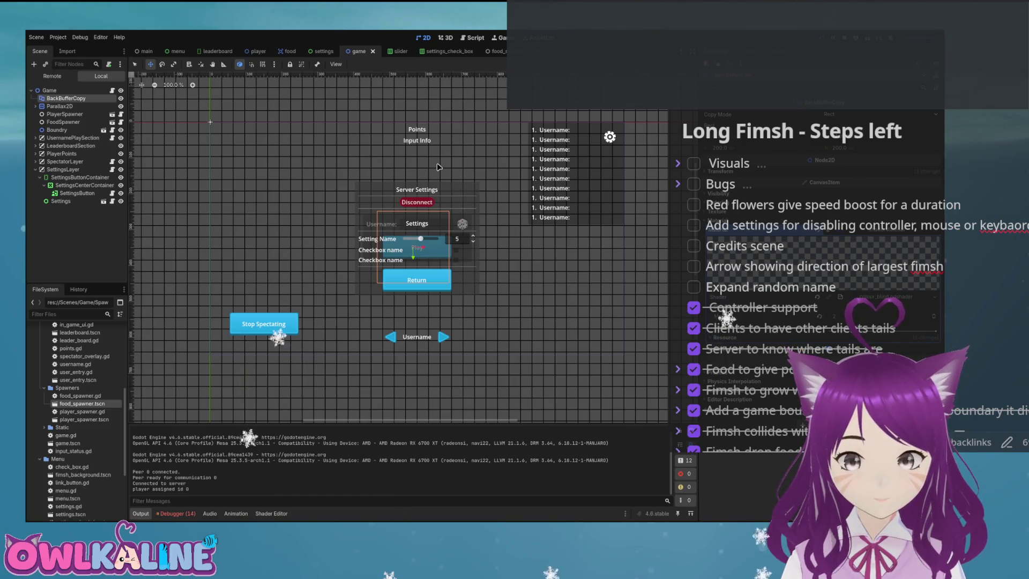
# Restart the fish game, stop it again, and show the Debugger's list of four messages
pyautogui.press('F8')
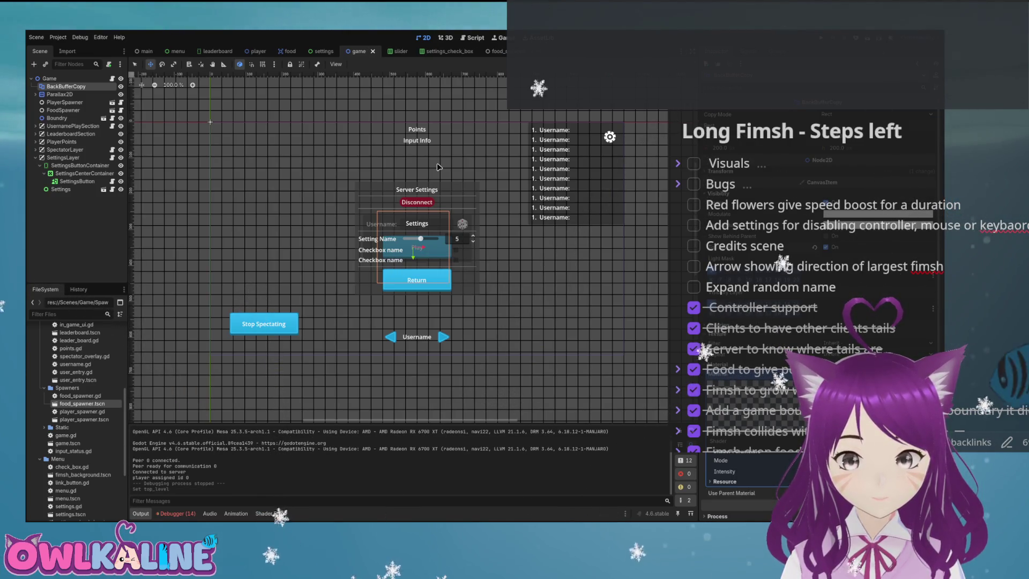
pyautogui.press('F5')
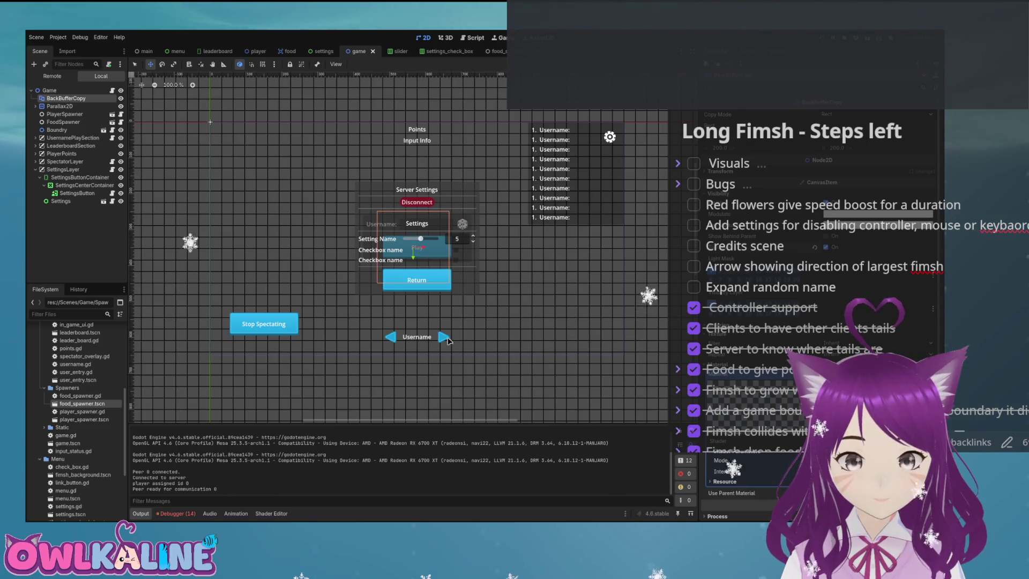
pyautogui.press('F8')
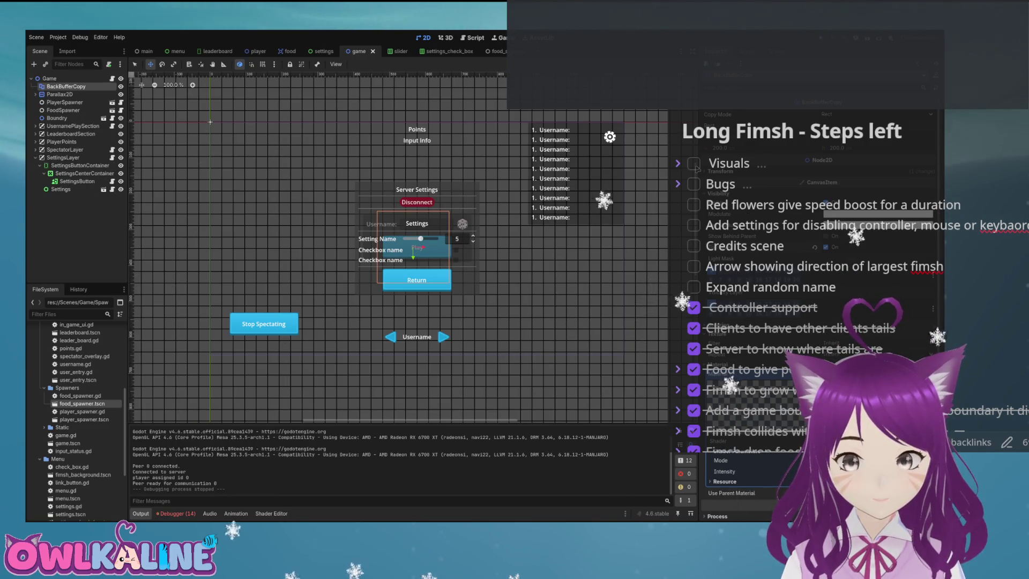
pyautogui.click(176, 513)
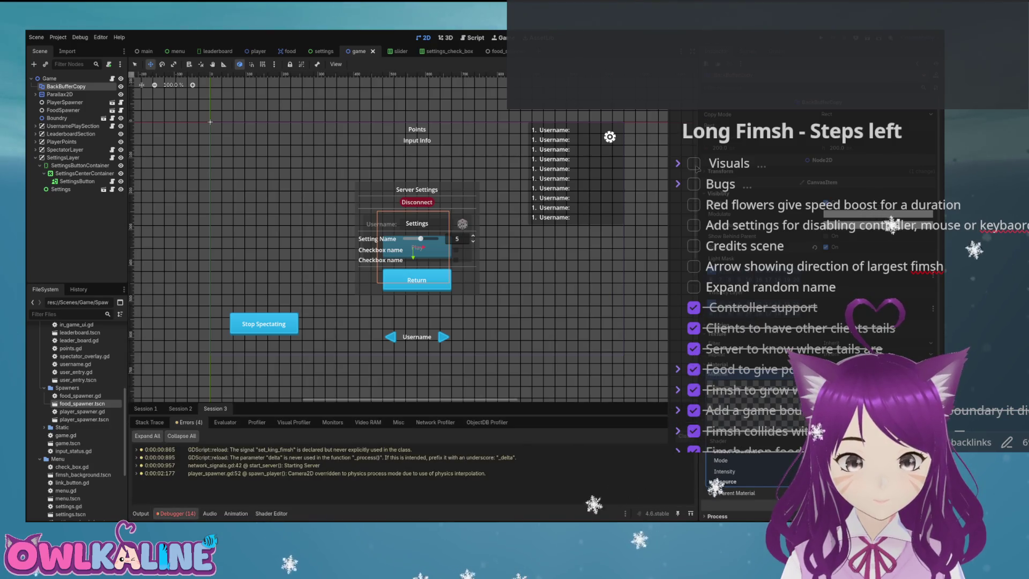
# Read Session 2's already-connected toggled signal errors, then open the settings scene
pyautogui.click(180, 409)
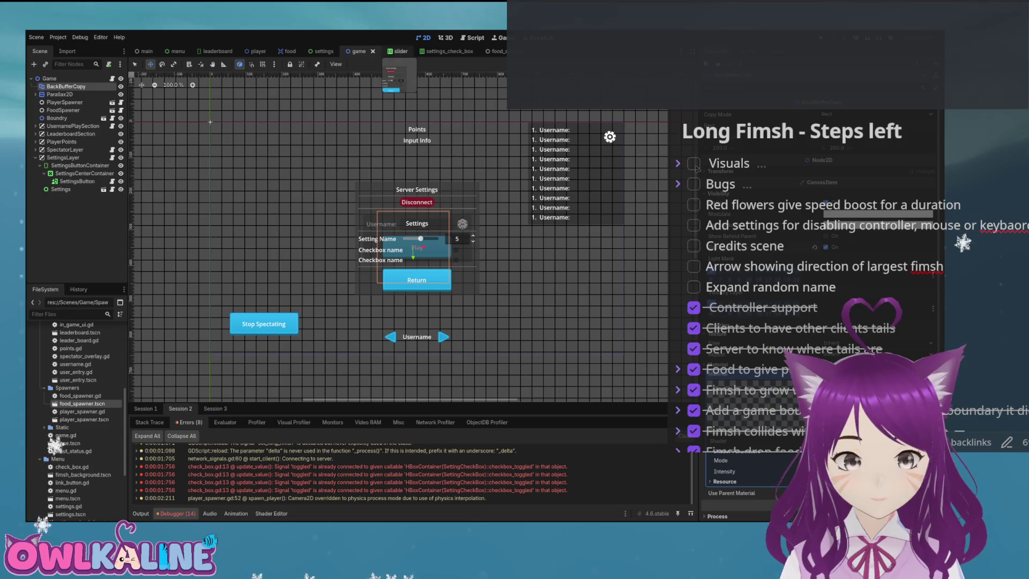
pyautogui.click(322, 51)
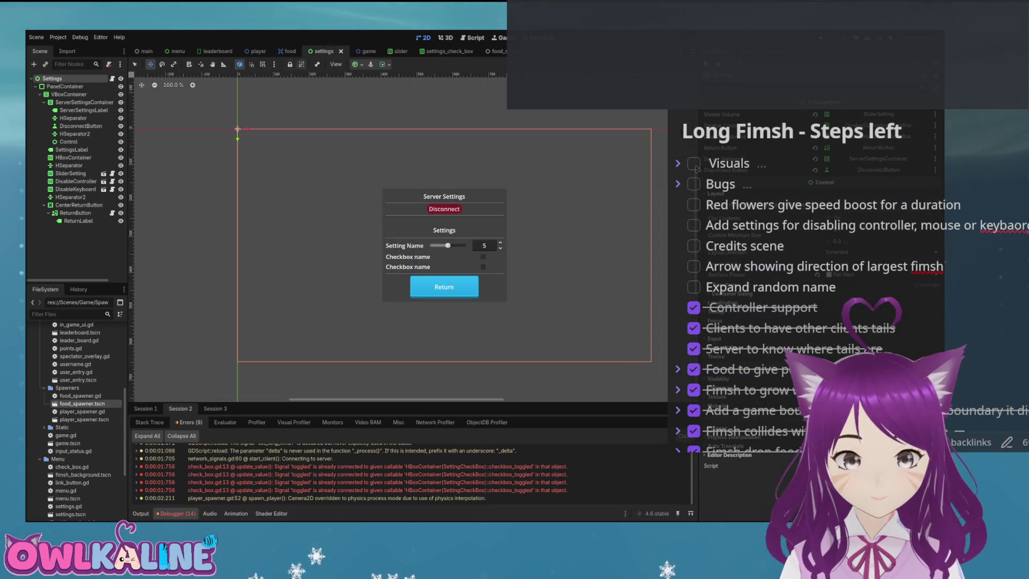
# Open settings.gd and inspect the value_changed and visibility_changed connections on lines 19–25
pyautogui.hotkey('ctrl', 'F3')
pyautogui.click(259, 174)
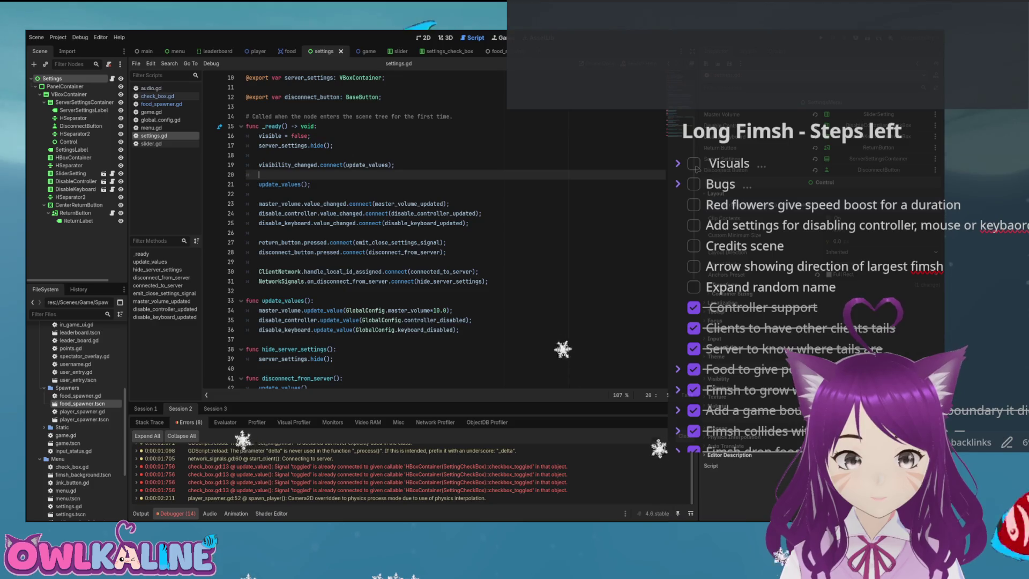
pyautogui.doubleClick(325, 204)
pyautogui.doubleClick(342, 213)
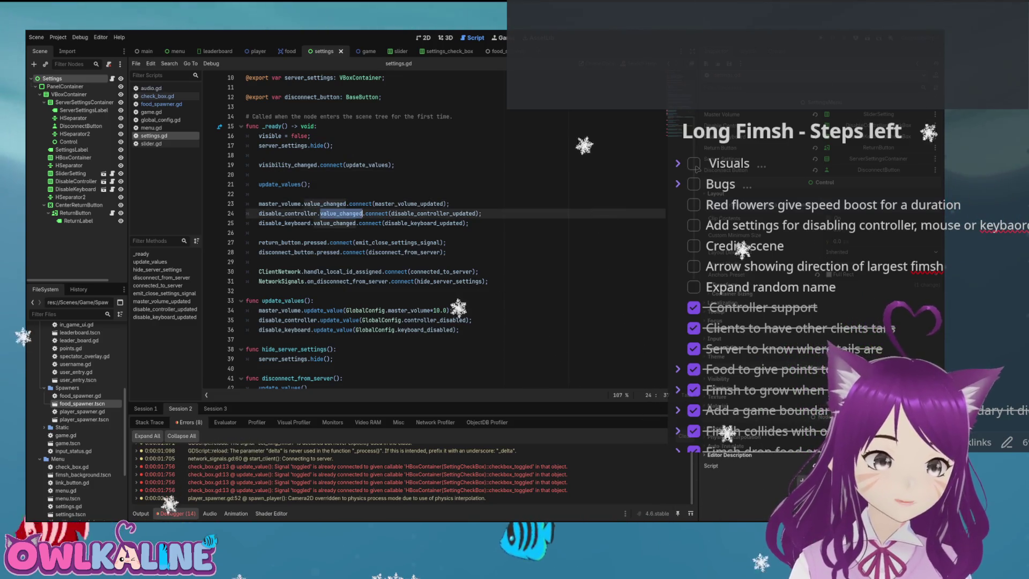
pyautogui.doubleClick(335, 223)
pyautogui.doubleClick(288, 165)
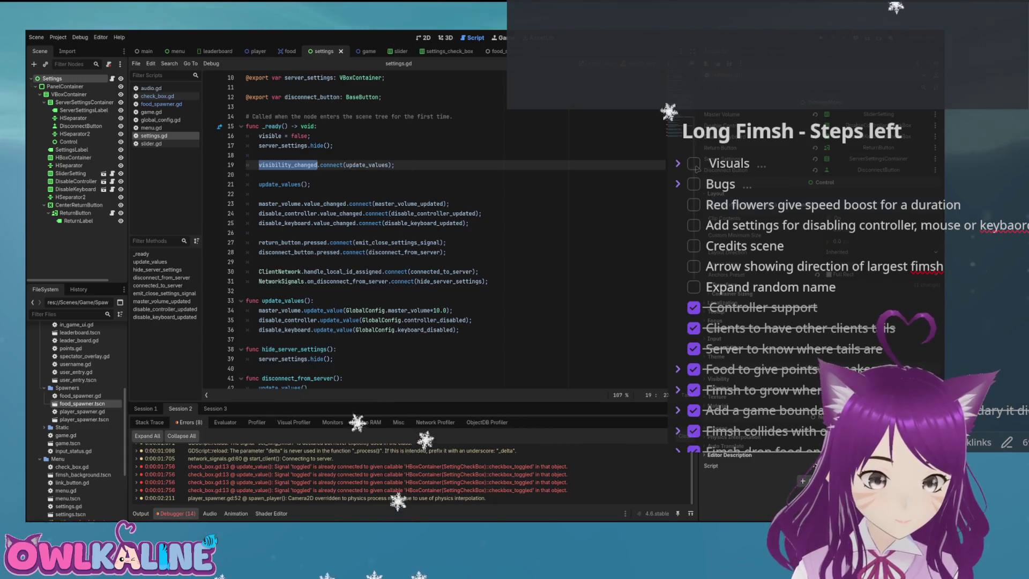
# Follow the update_values call on line 48 to its definition, then go to check_box.gd
pyautogui.scroll(-2, 375, 230)
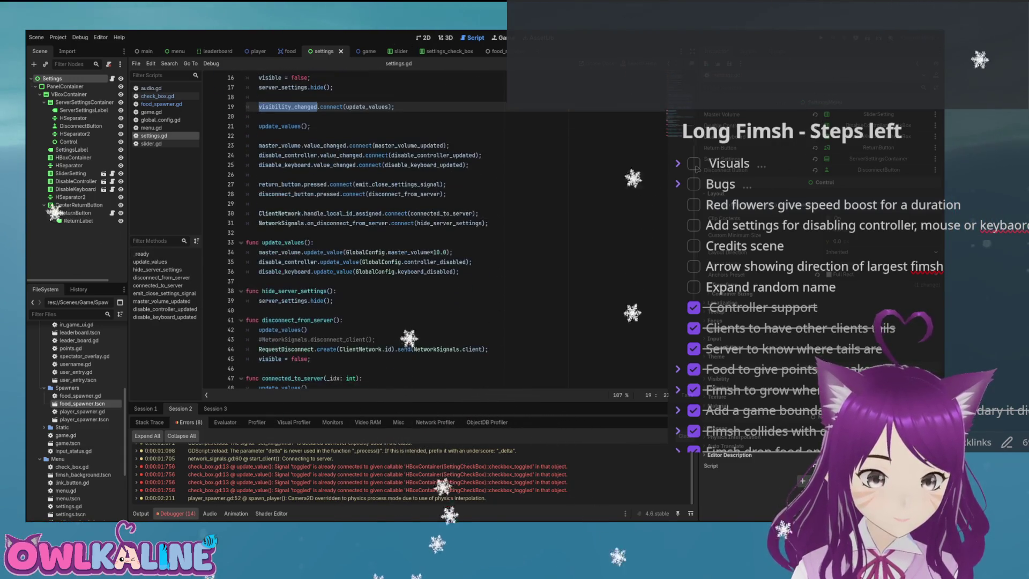
pyautogui.scroll(-4, 375, 231)
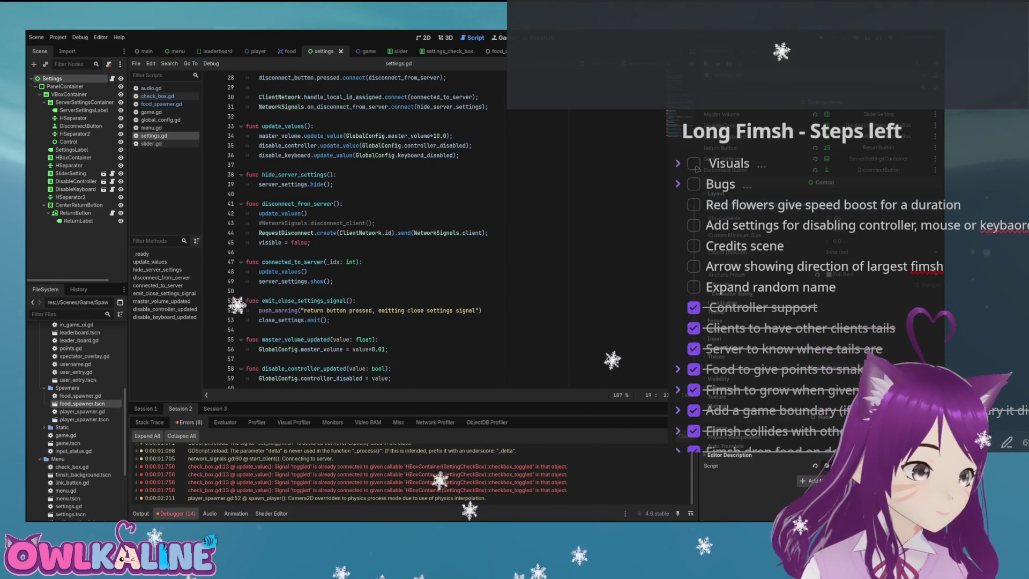
pyautogui.scroll(-1, 375, 230)
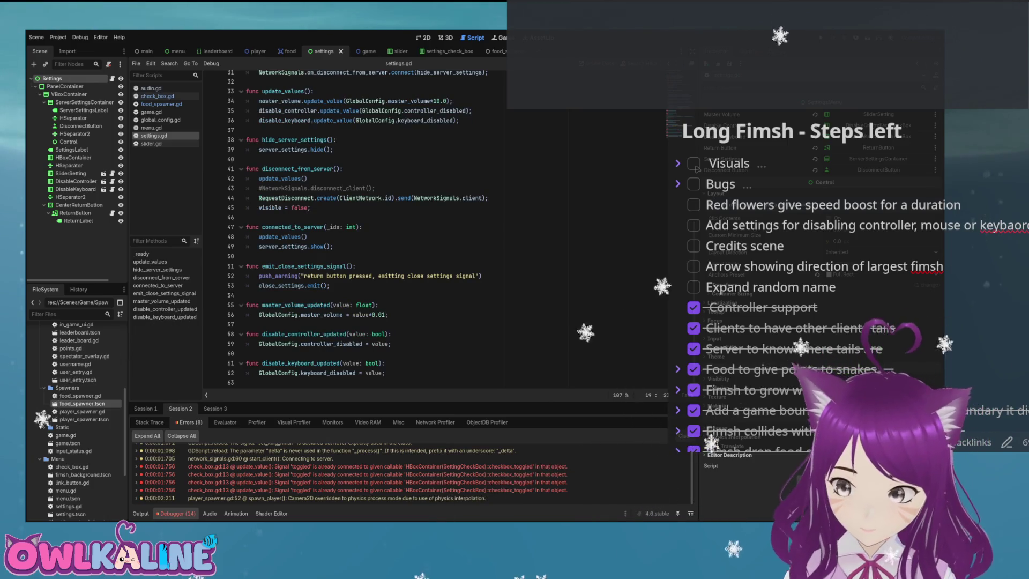
pyautogui.doubleClick(280, 237)
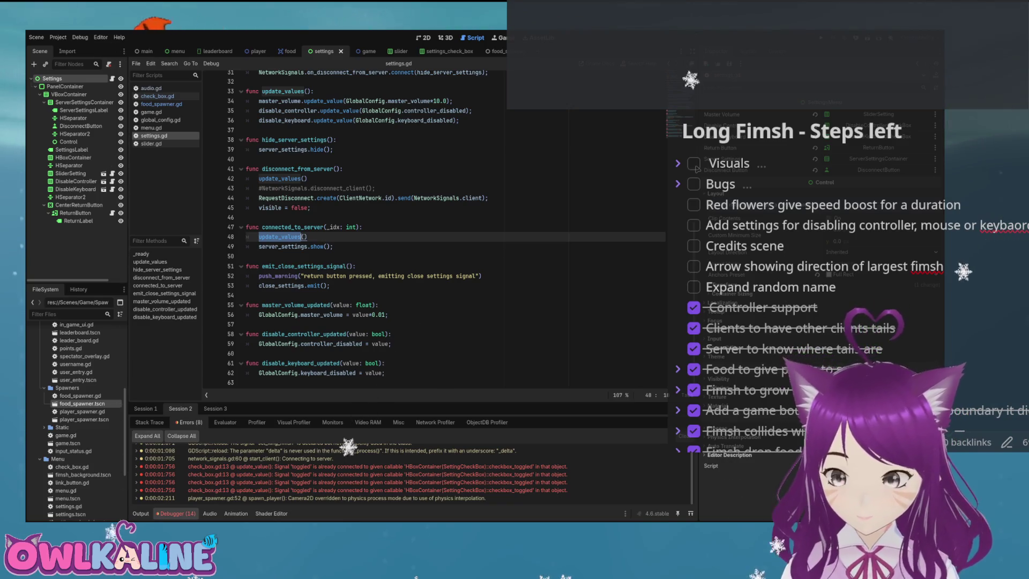
pyautogui.keyDown('ctrl'); pyautogui.click(280, 236); pyautogui.keyUp('ctrl')
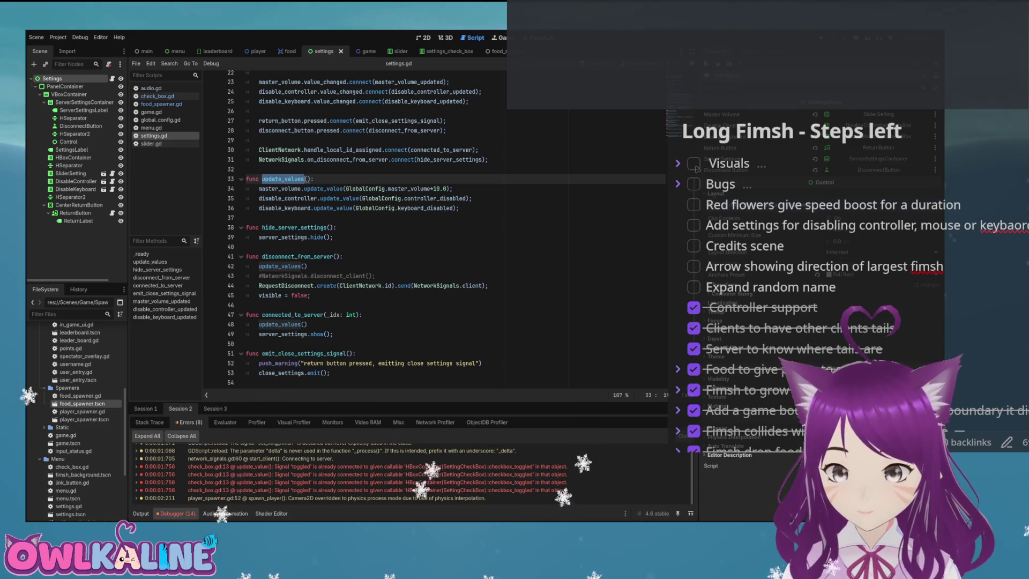
pyautogui.click(292, 208)
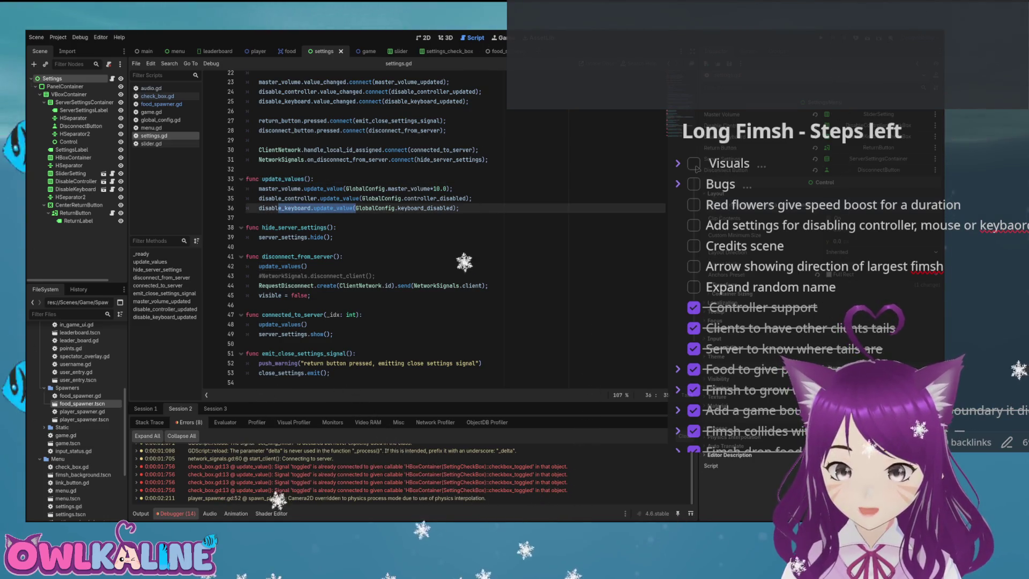
pyautogui.click(333, 208)
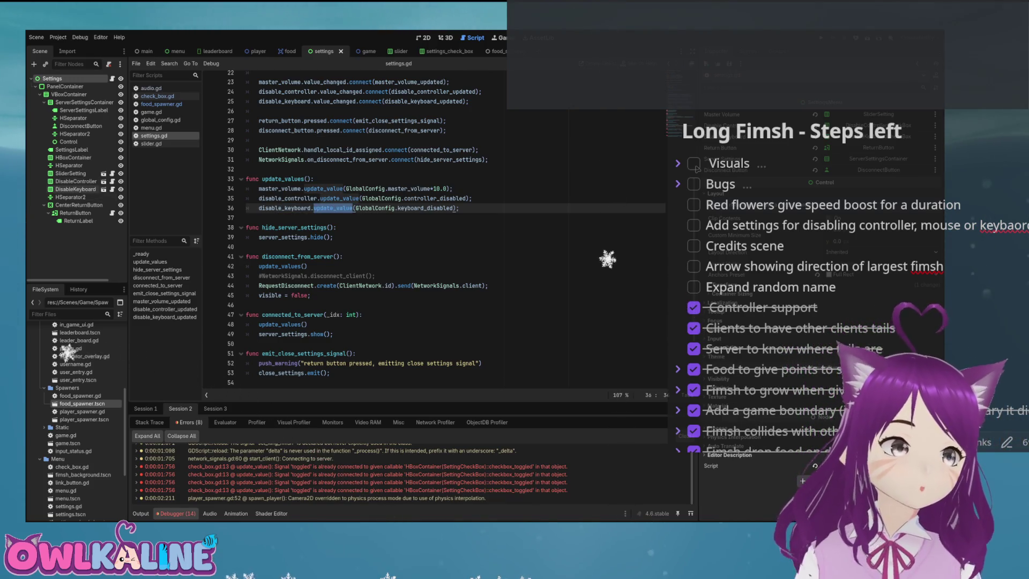
pyautogui.hotkey('alt', 'Left')
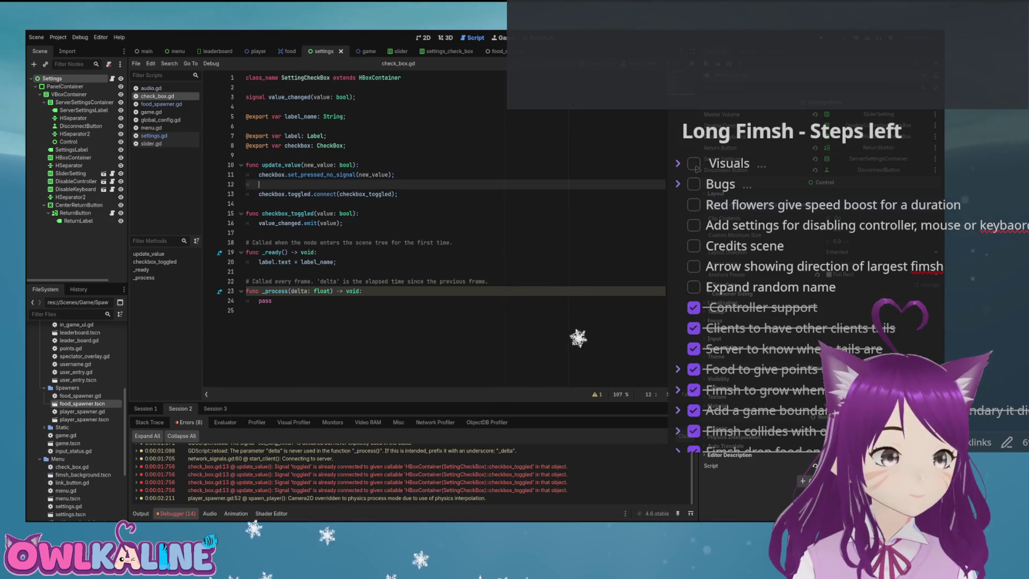
pyautogui.click(259, 194)
pyautogui.keyDown('shift'); pyautogui.click(383, 194); pyautogui.keyUp('shift')
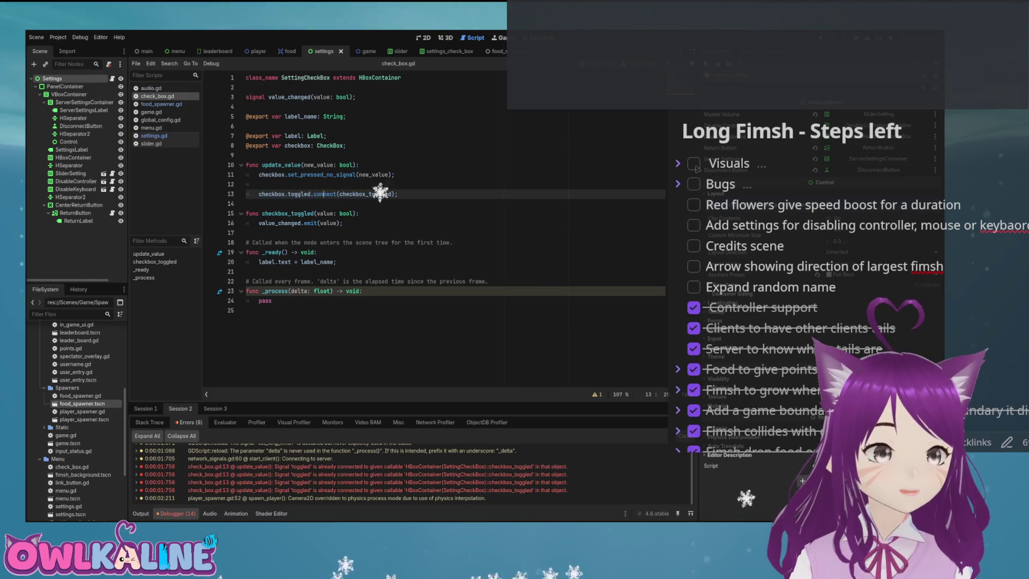
pyautogui.press('Up')
pyautogui.press('Up')
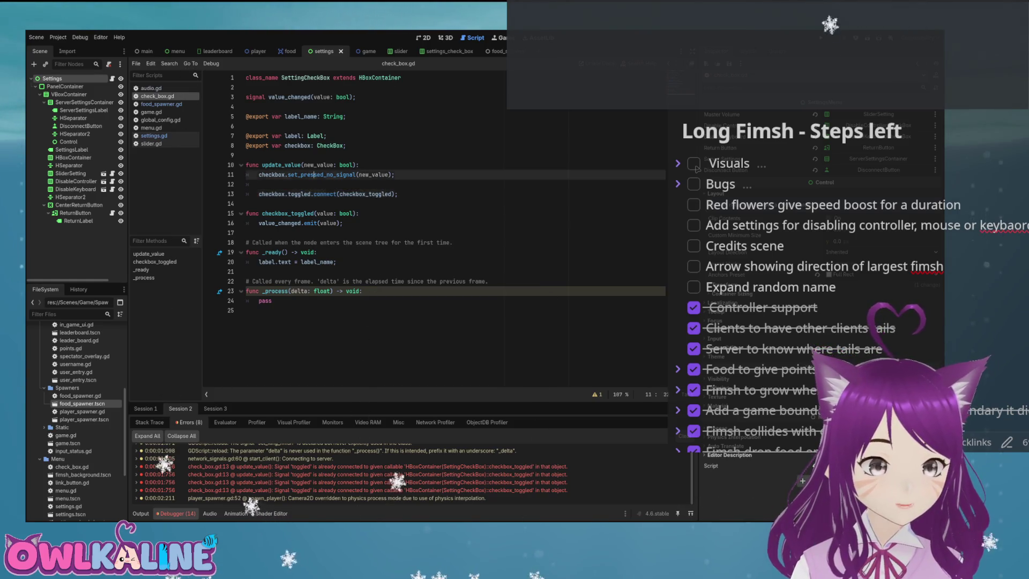
pyautogui.press('Down')
pyautogui.press('Down')
pyautogui.press('Up')
pyautogui.press('Up')
pyautogui.press('Up')
pyautogui.press('Down')
pyautogui.press('Down')
pyautogui.press('Down')
pyautogui.press('Up')
pyautogui.press('Up')
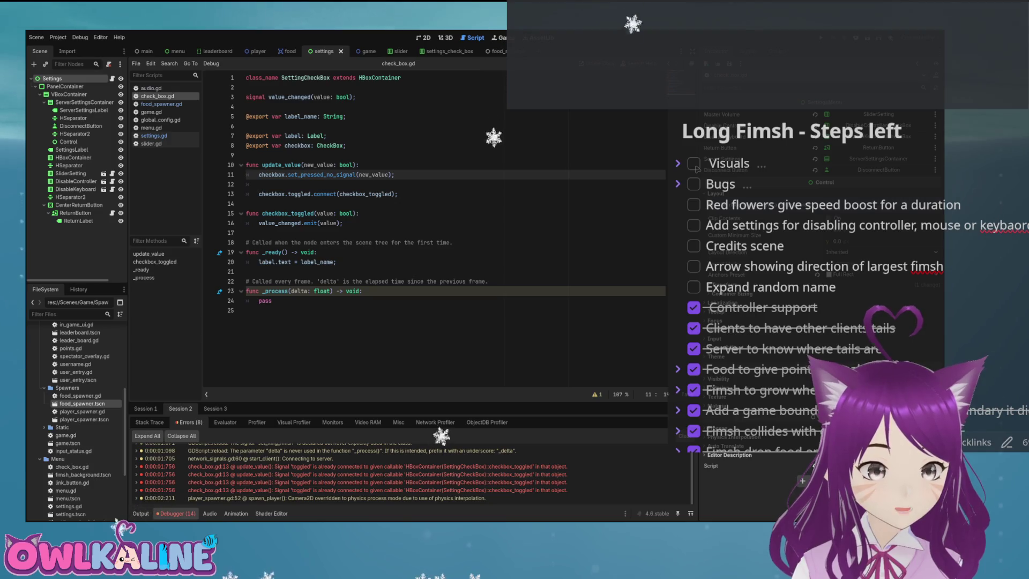
pyautogui.press('Down')
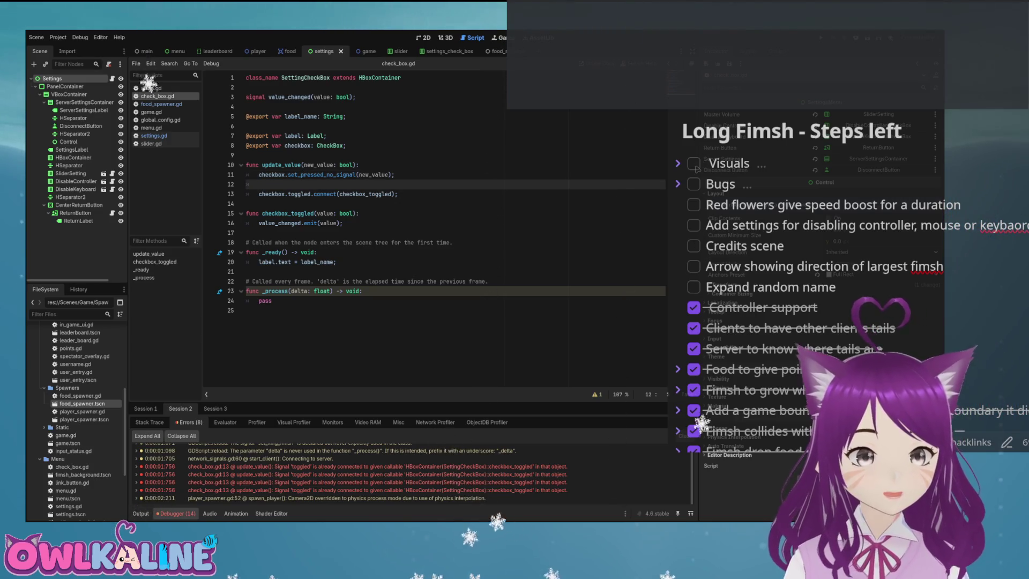
pyautogui.press('Down')
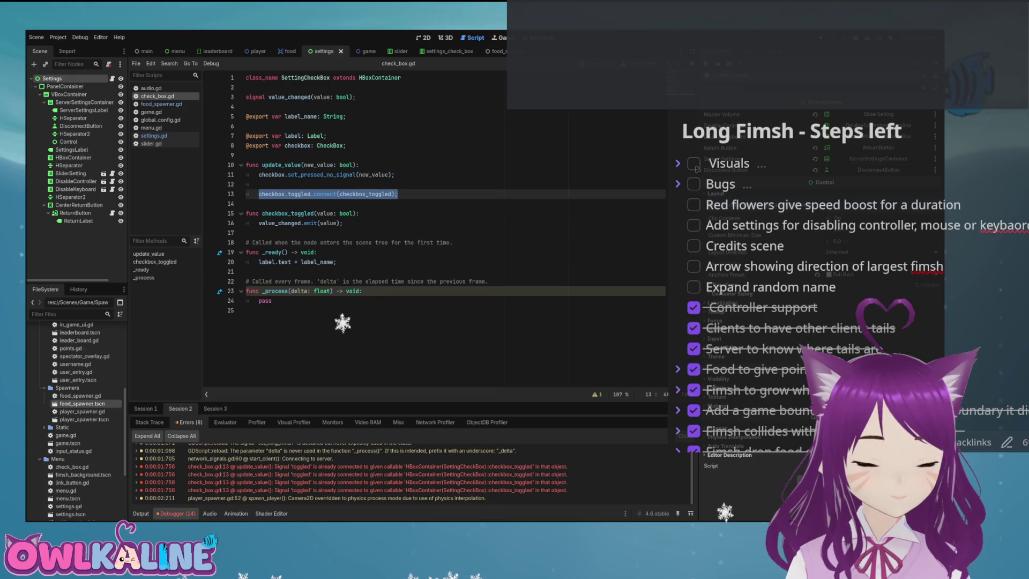
pyautogui.hotkey('ctrl', 'x')
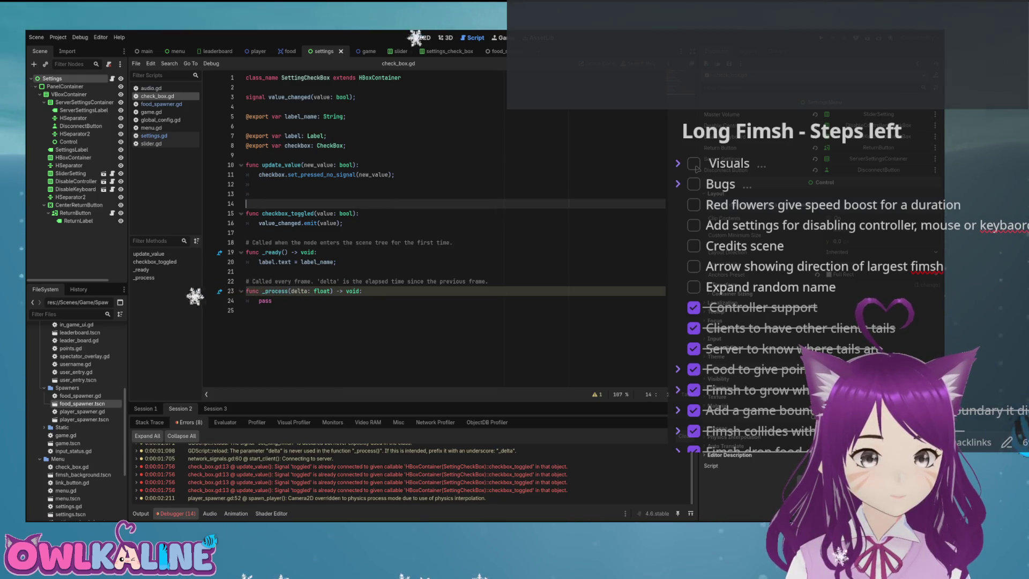
pyautogui.press('Down')
pyautogui.press('Down')
pyautogui.press('Down')
pyautogui.press('Return')
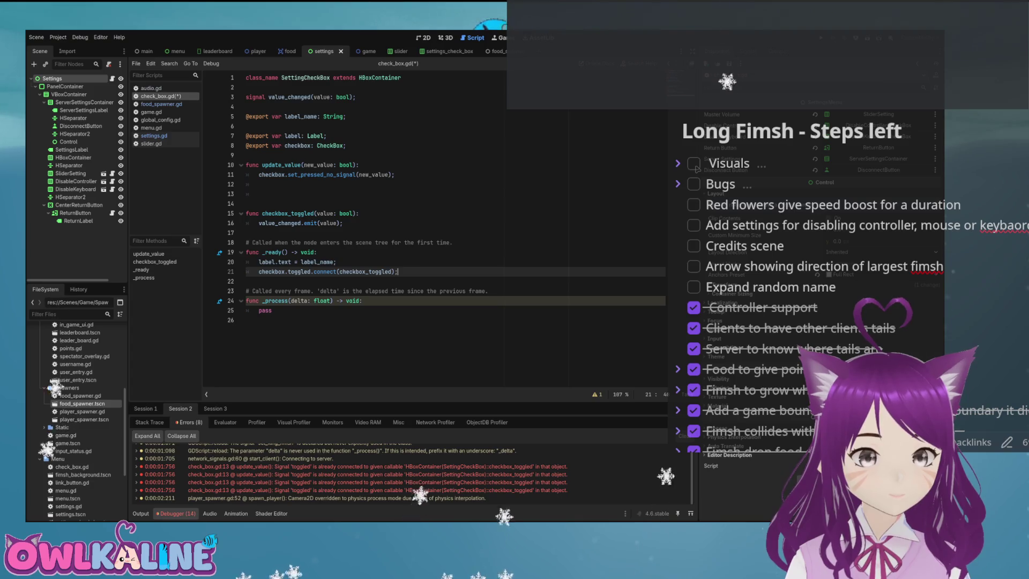
pyautogui.press('Up')
pyautogui.press('Up')
pyautogui.press('Up')
pyautogui.press('BackSpace')
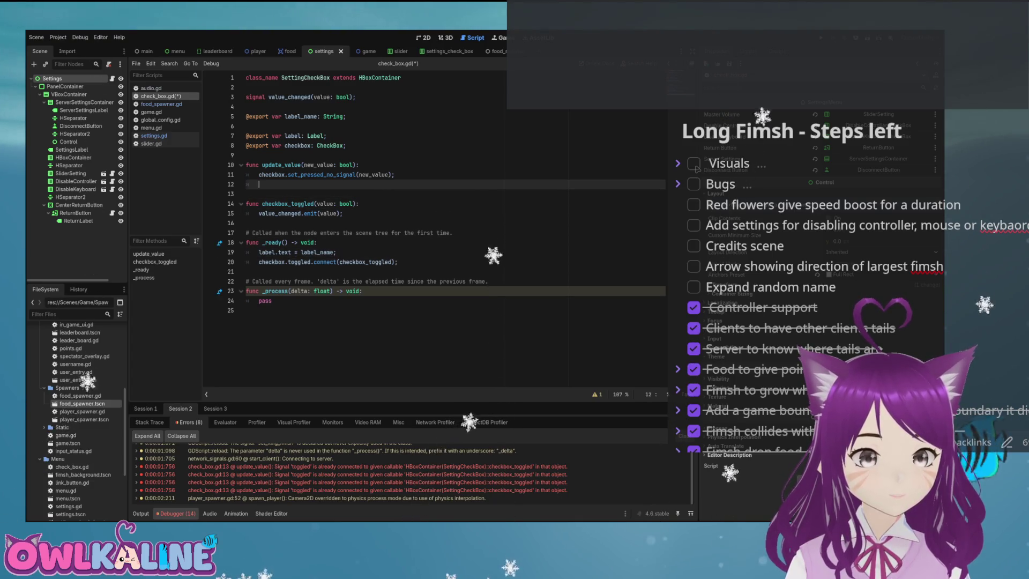
pyautogui.press('BackSpace')
pyautogui.hotkey('ctrl', 's')
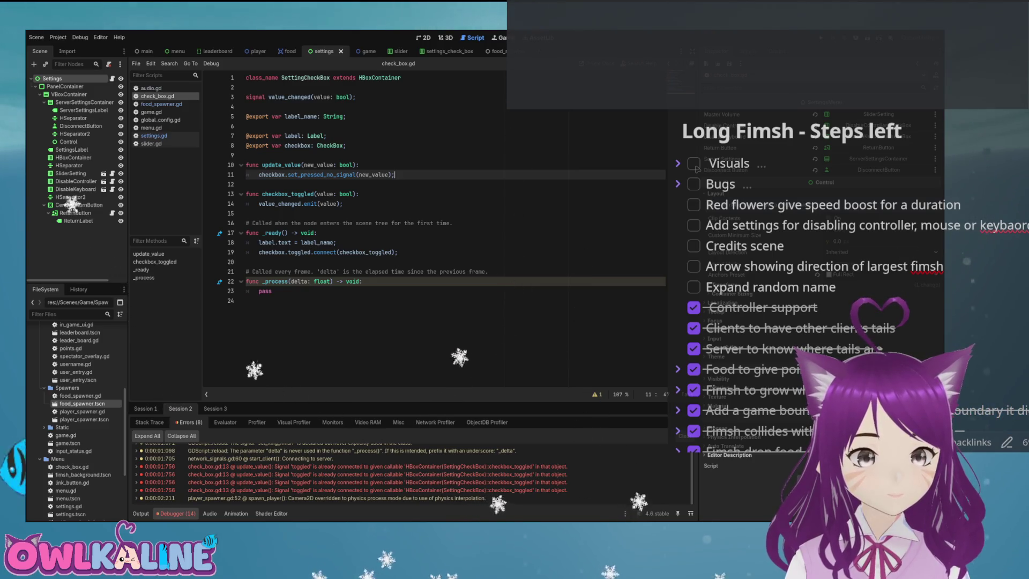
pyautogui.press('F5')
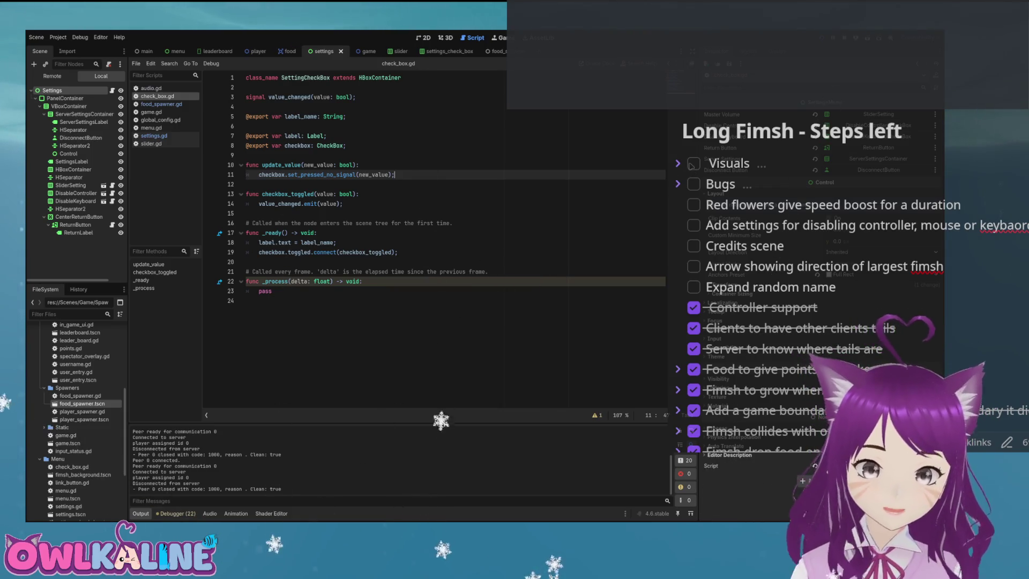
# Place the cursor on line 16 of check_box.gd, then switch to the game scene
pyautogui.click(414, 223)
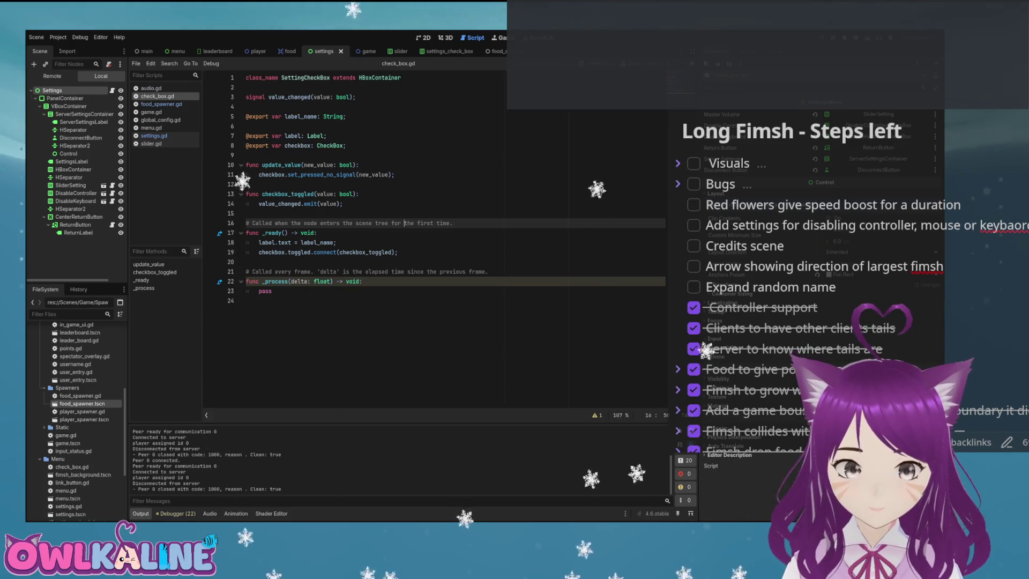
pyautogui.click(367, 51)
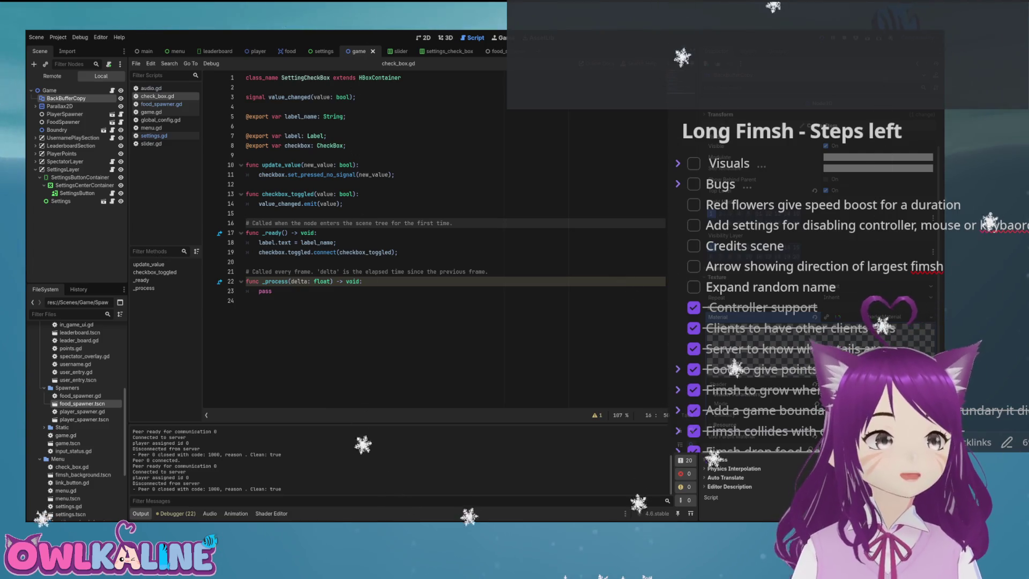
# Delete BackBufferCopy from the game scene and switch to the main scene
pyautogui.press('Delete')
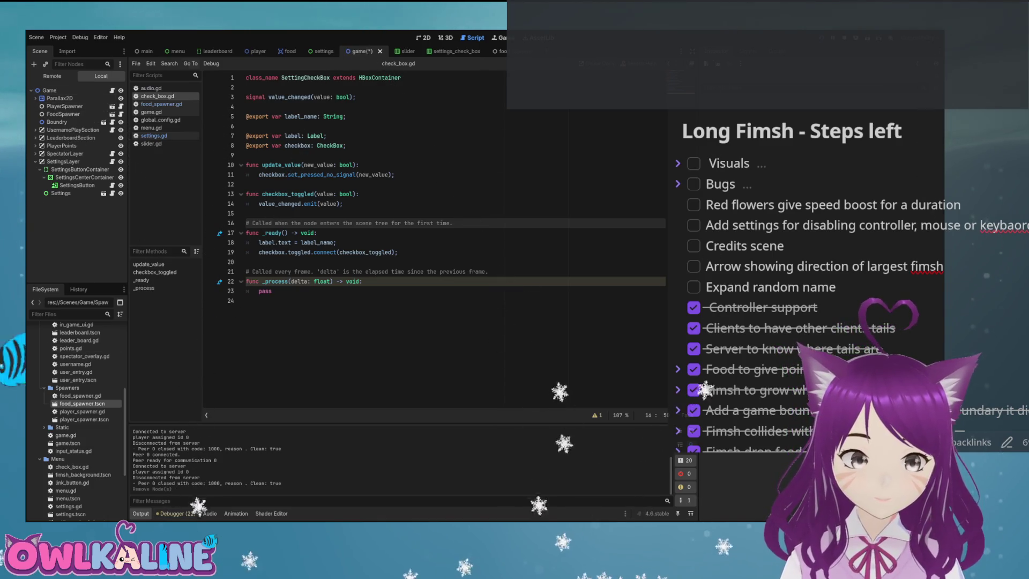
pyautogui.click(143, 51)
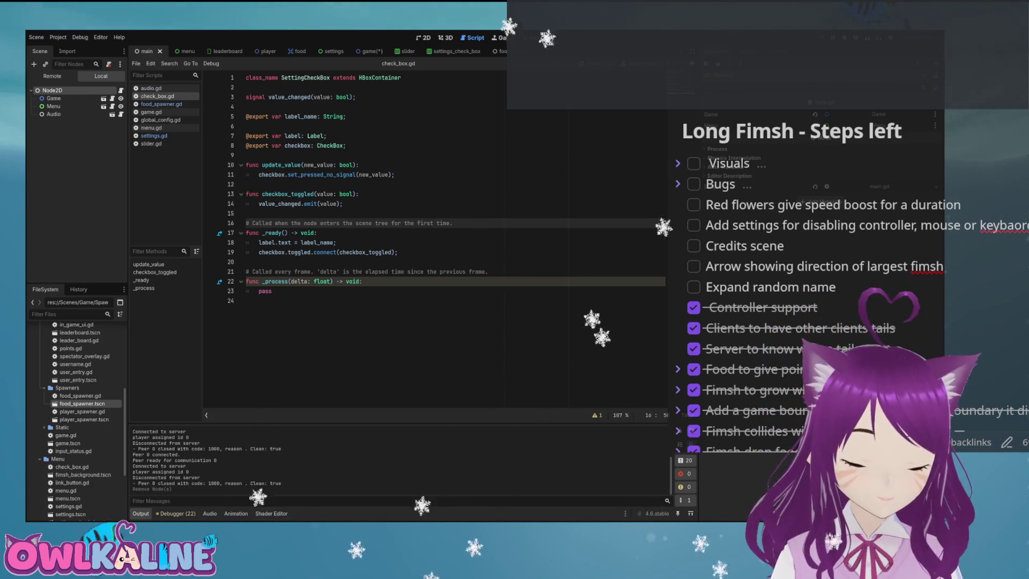
# In colour_blind.gdshader, clear the old COLOR value on line 68
pyautogui.hotkey('alt', 's')
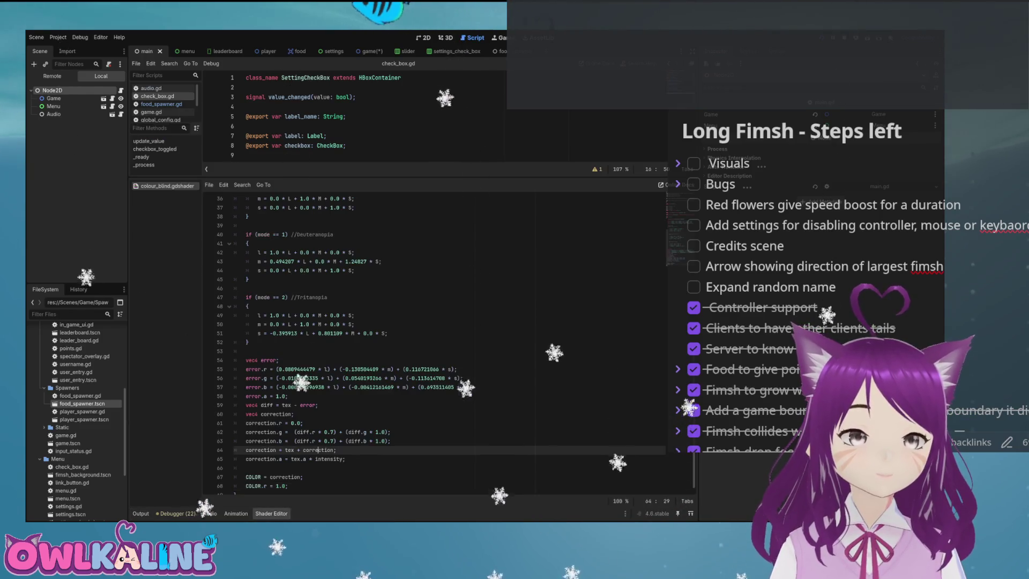
pyautogui.click(268, 479)
pyautogui.press('BackSpace')
pyautogui.press('BackSpace')
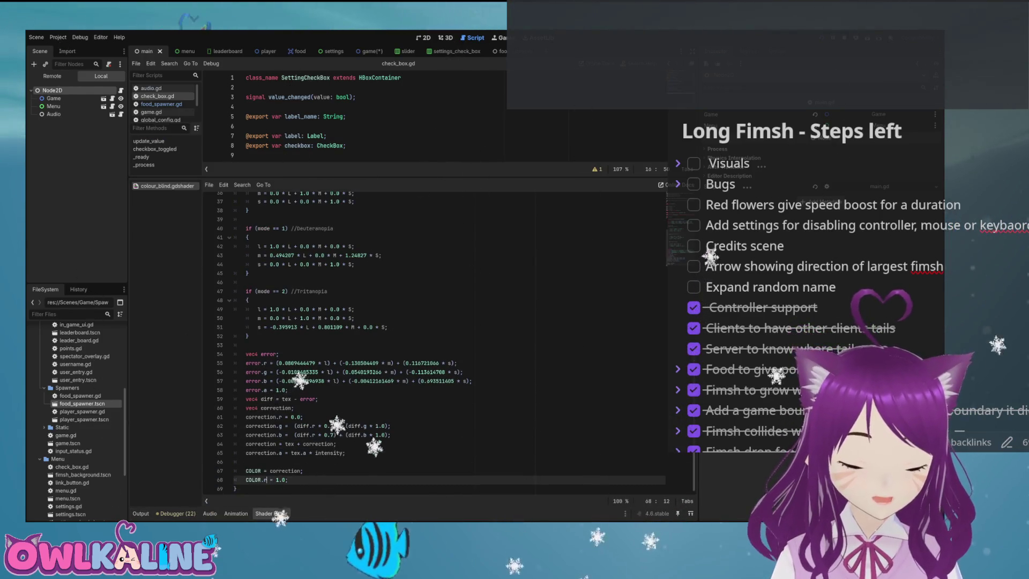
pyautogui.press('Right')
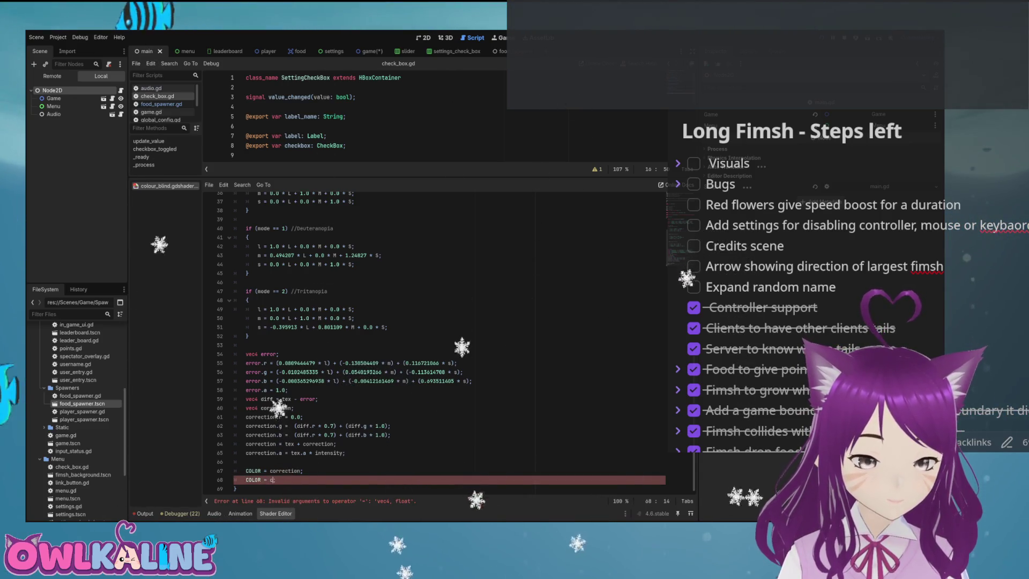
pyautogui.press('Delete')
pyautogui.press('Delete')
pyautogui.press('Delete')
# Write COLOR = vec4(1.0, 0.0, 0.0, 1.0) on line 68 and save the shader
pyautogui.write('colo')
pyautogui.press('Return')
pyautogui.write('.')
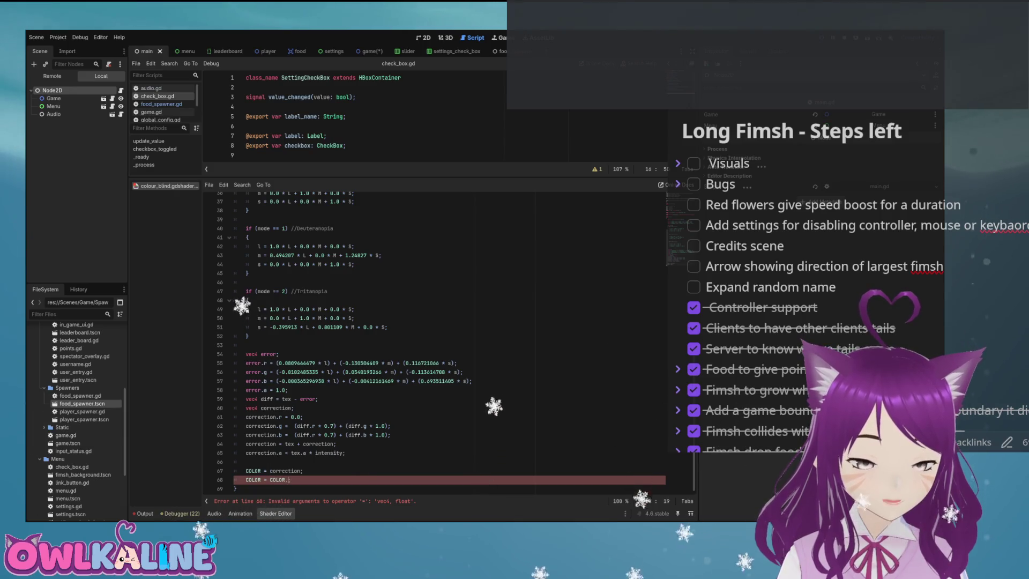
pyautogui.write('RE')
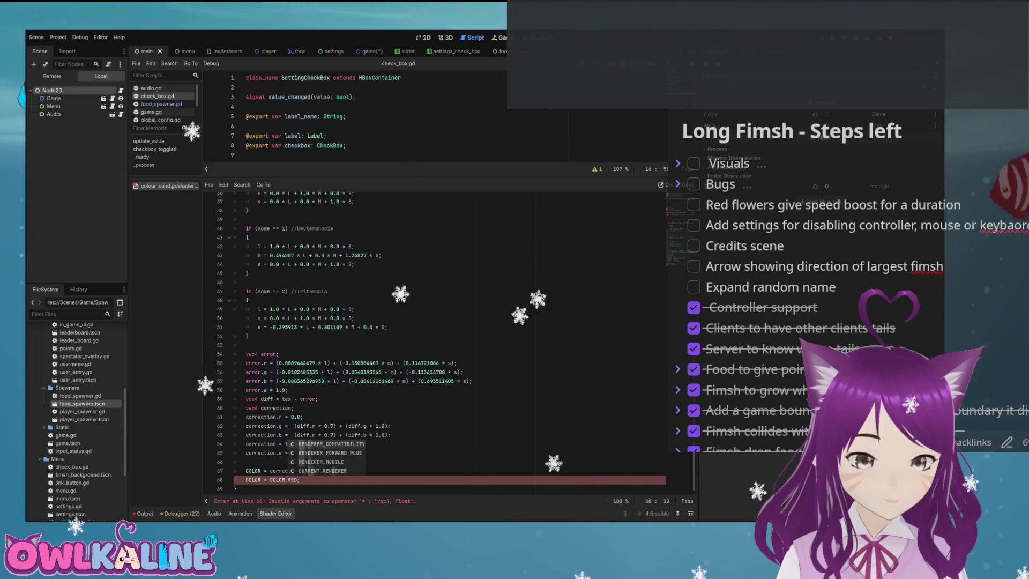
pyautogui.press('BackSpace')
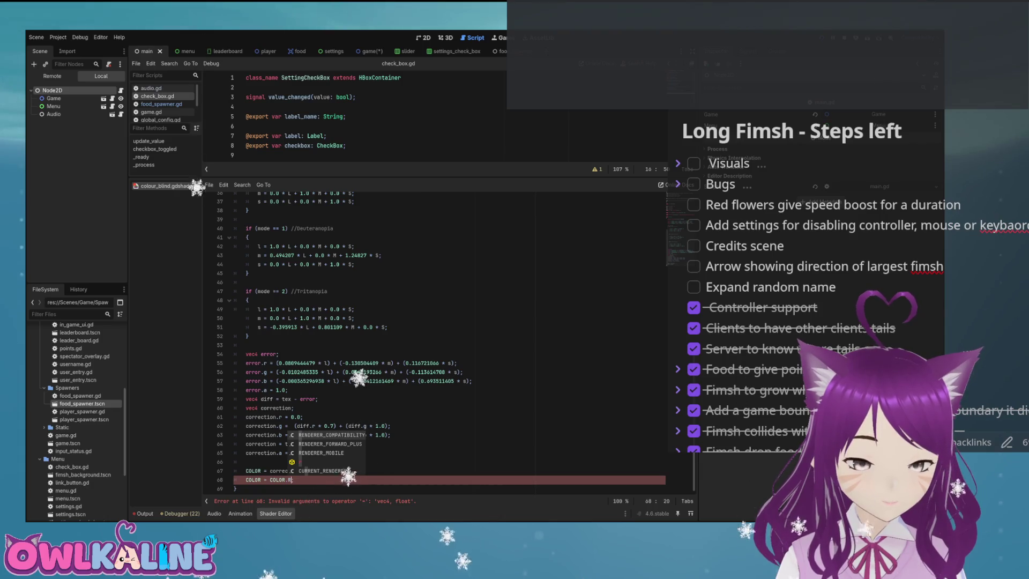
pyautogui.press('BackSpace')
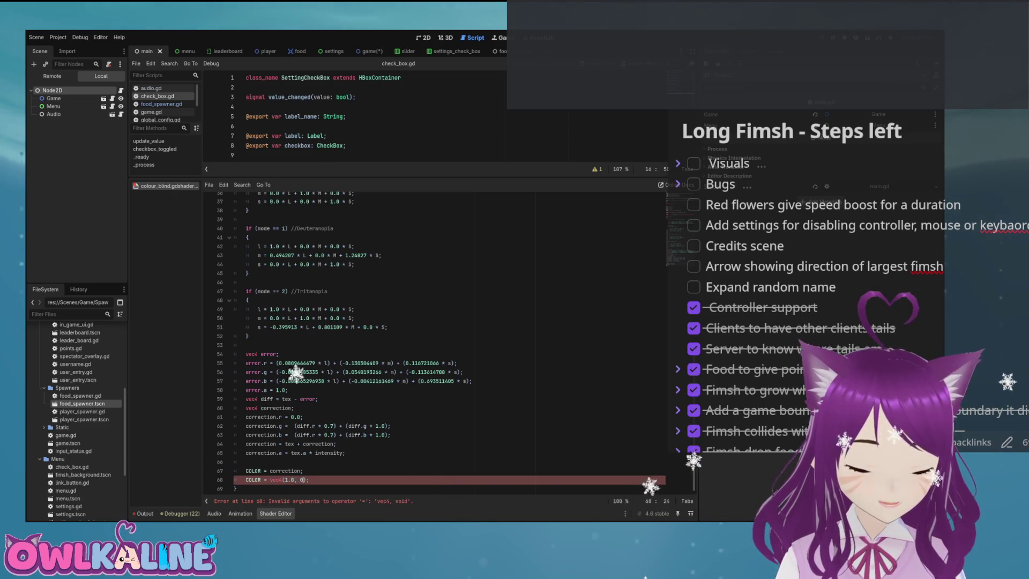
pyautogui.write('.0, 0.0, 1.0')
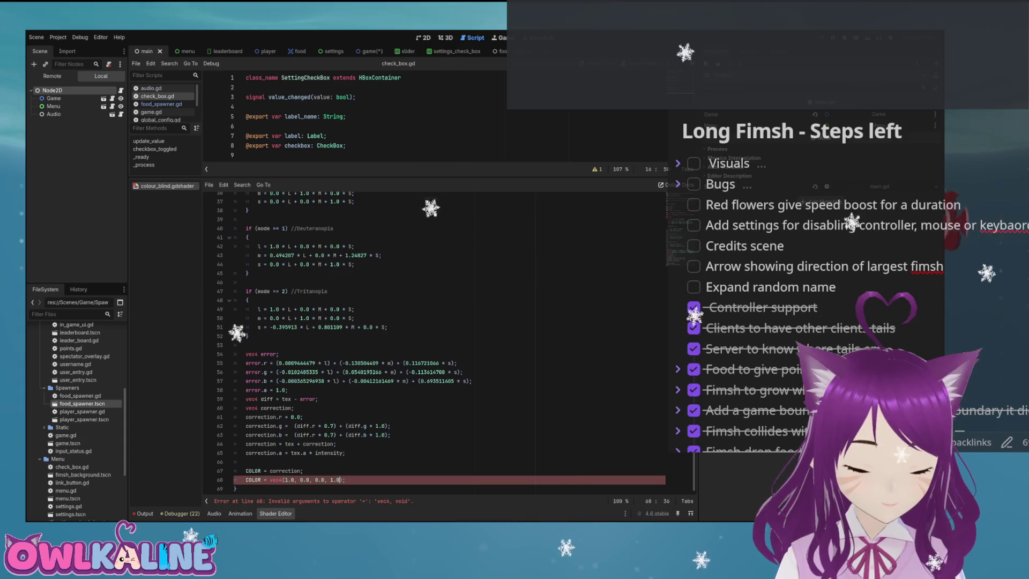
pyautogui.click(246, 462)
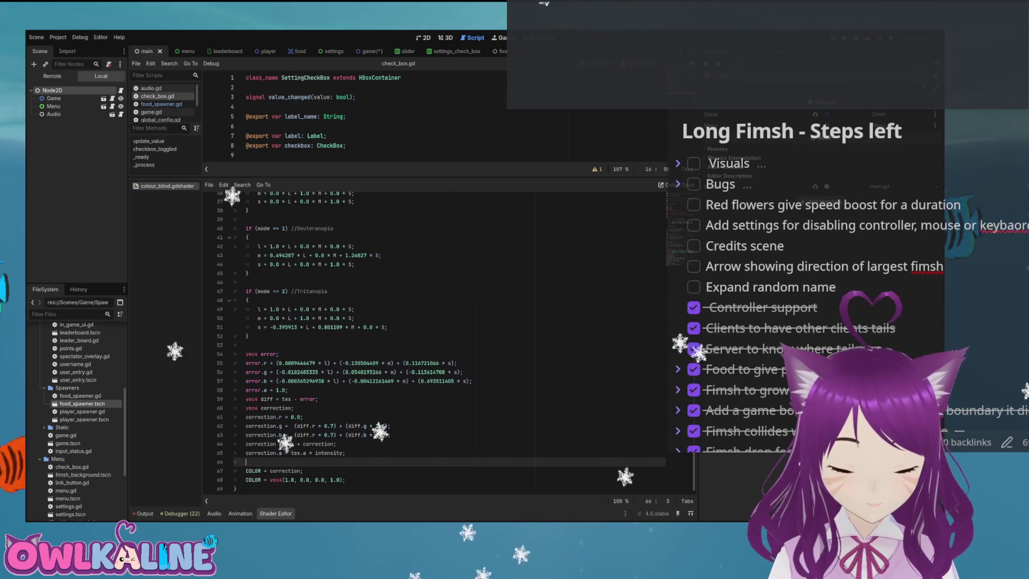
pyautogui.click(303, 470)
pyautogui.hotkey('ctrl', 's')
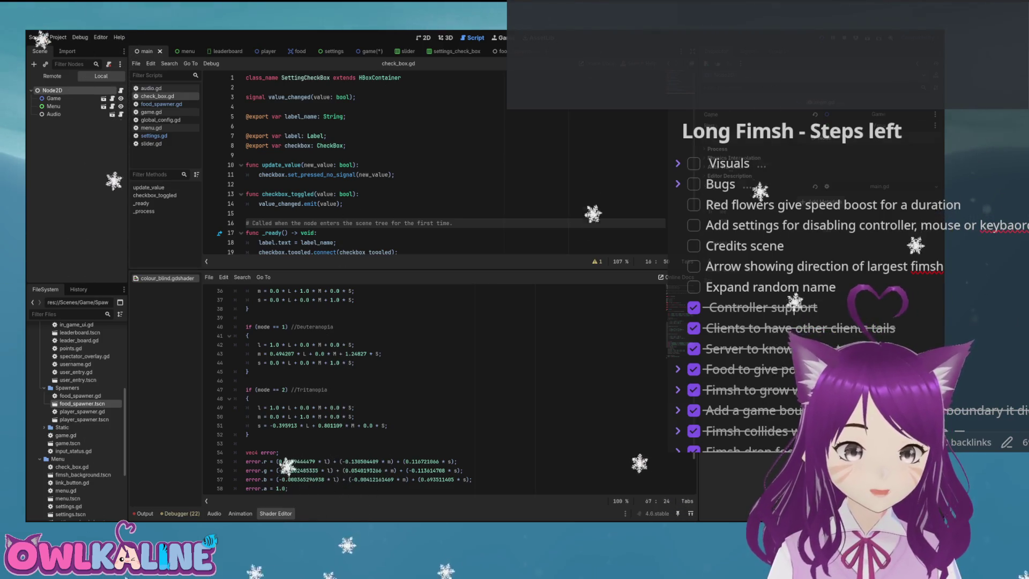
# Paste BackBufferCopy under Node2D in the main scene, save, and run the game to test
pyautogui.hotkey('ctrl', 'v')
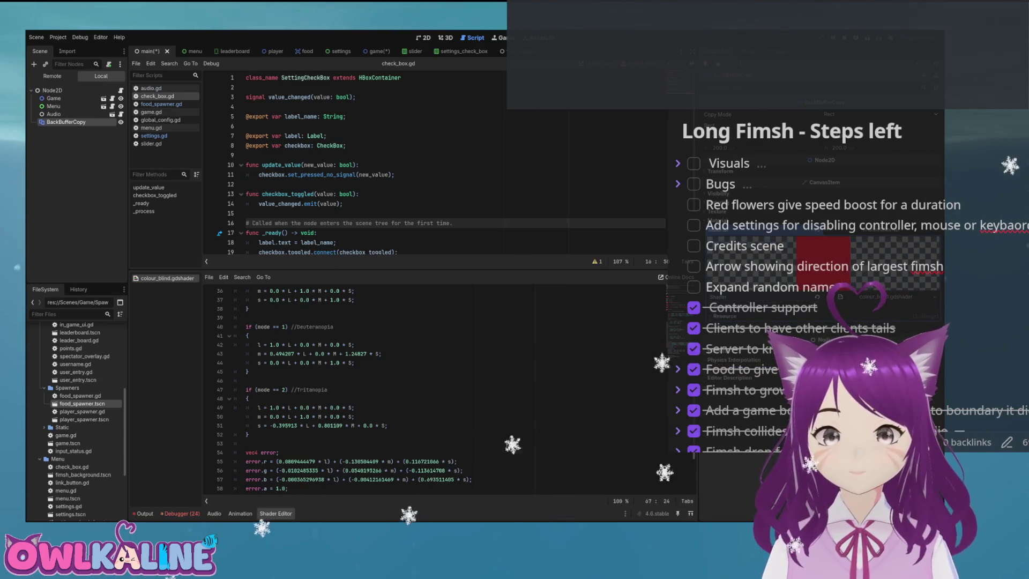
pyautogui.hotkey('ctrl', 's')
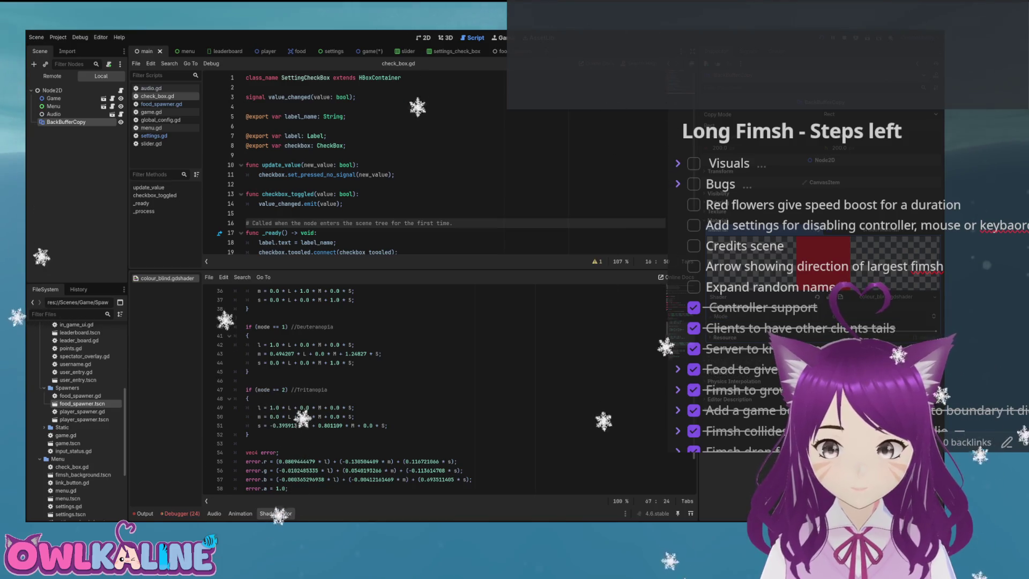
pyautogui.hotkey('ctrl', 's')
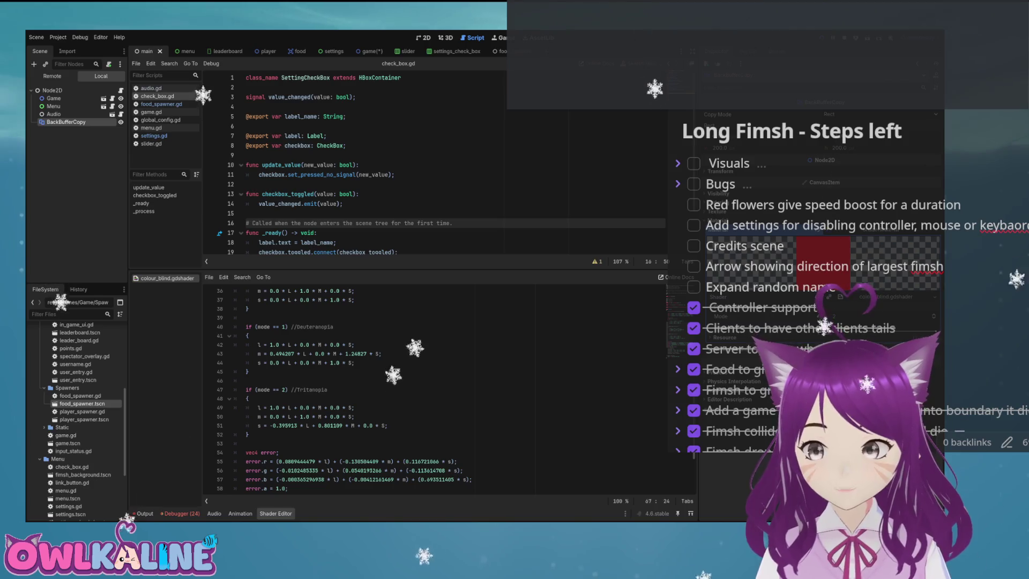
pyautogui.hotkey('ctrl', 's')
pyautogui.press('F5')
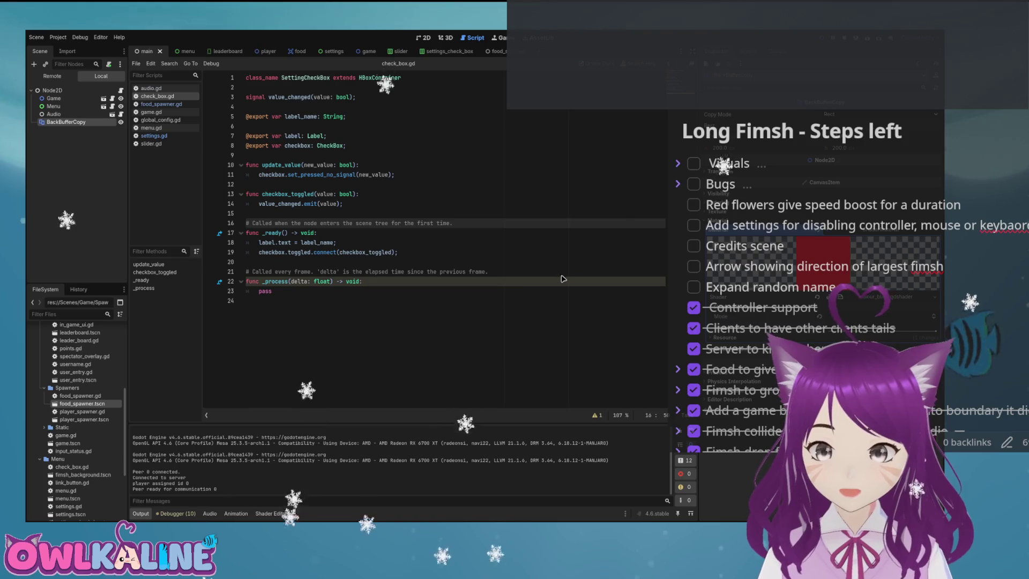
# Stop the game, move BackBufferCopy under the Game node, save, and run again
pyautogui.press('F8')
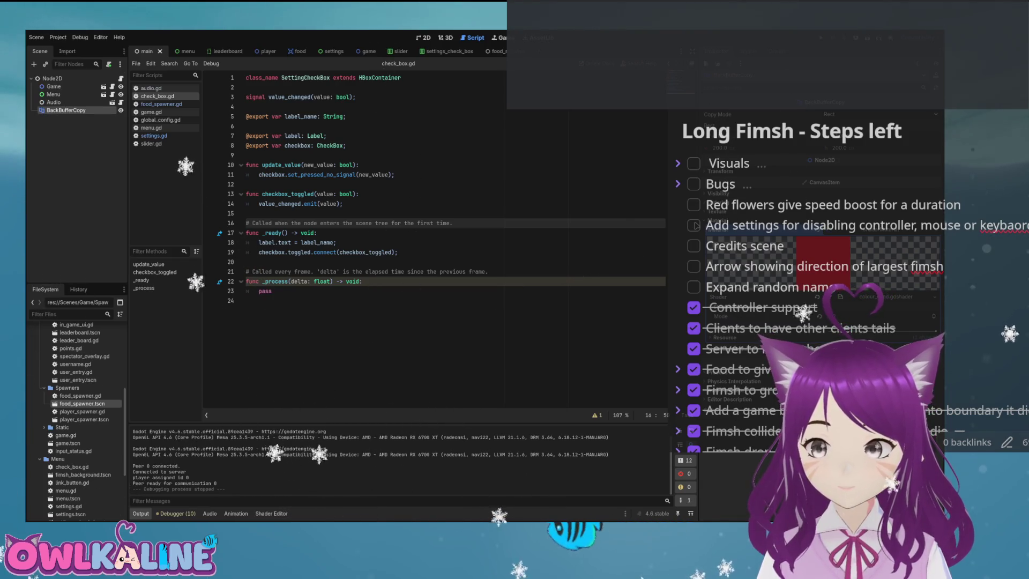
pyautogui.click(52, 78)
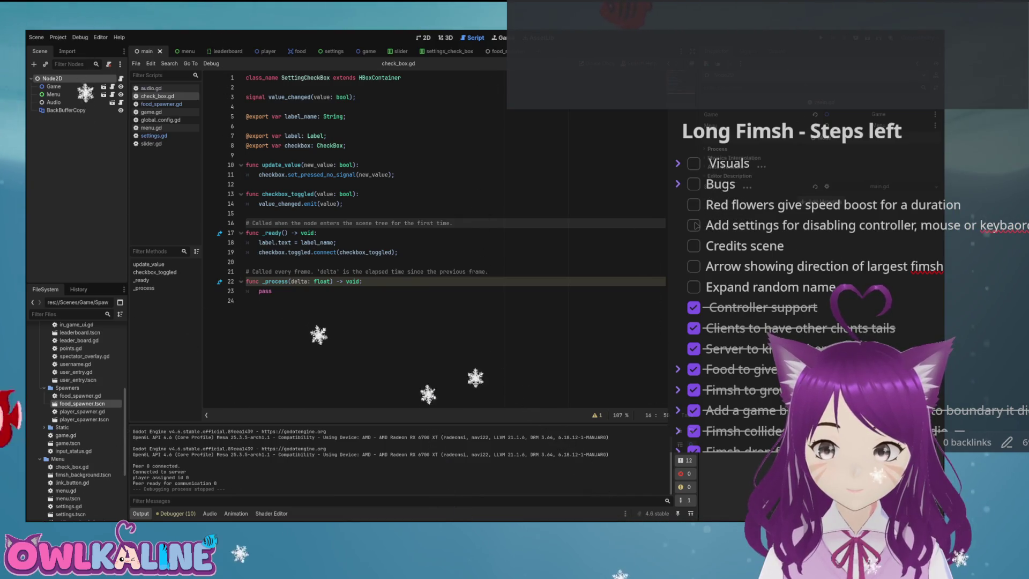
pyautogui.moveTo(66, 110); pyautogui.dragTo(54, 86)
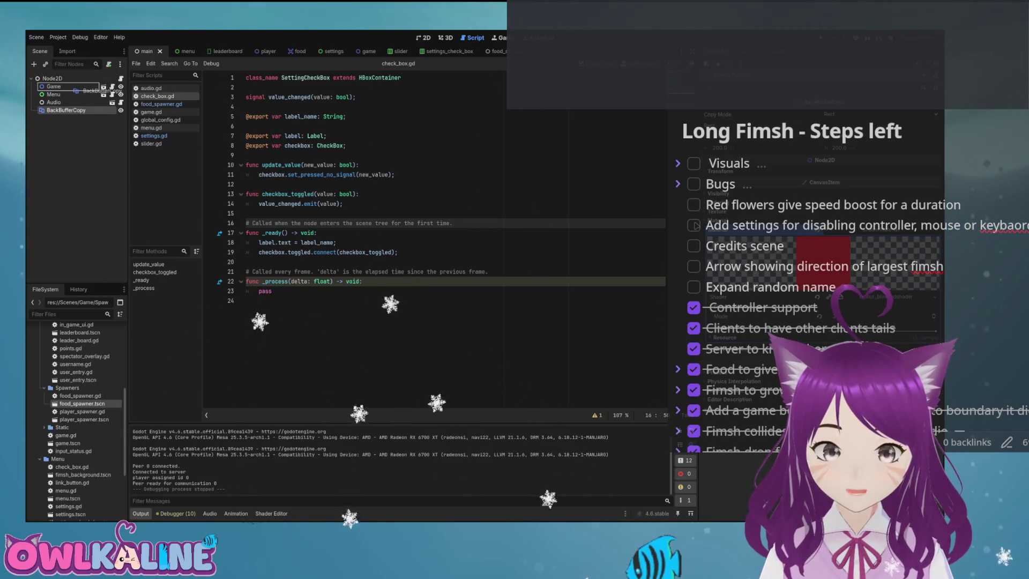
pyautogui.write('pass')
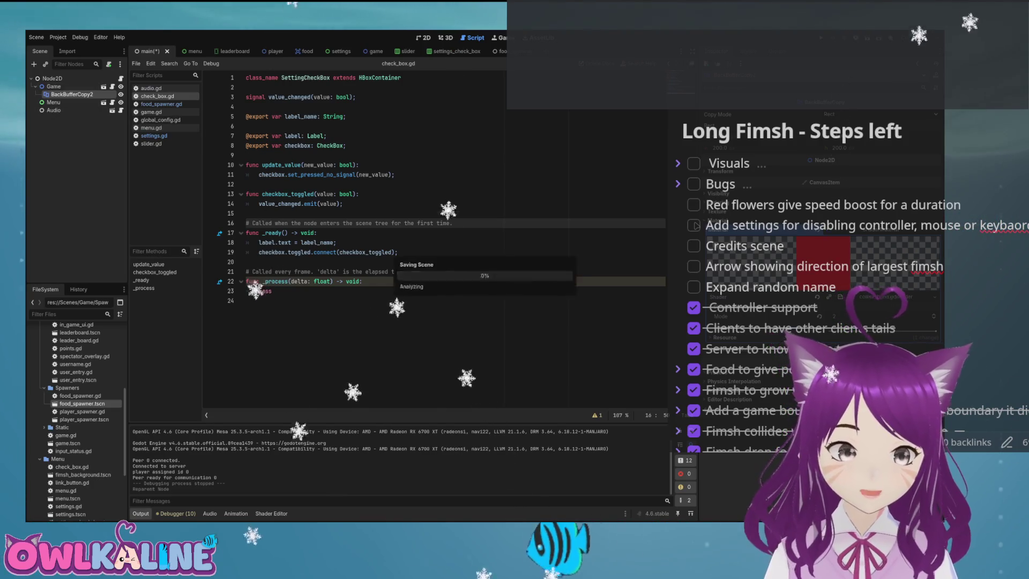
pyautogui.hotkey('ctrl', 's')
pyautogui.press('F5')
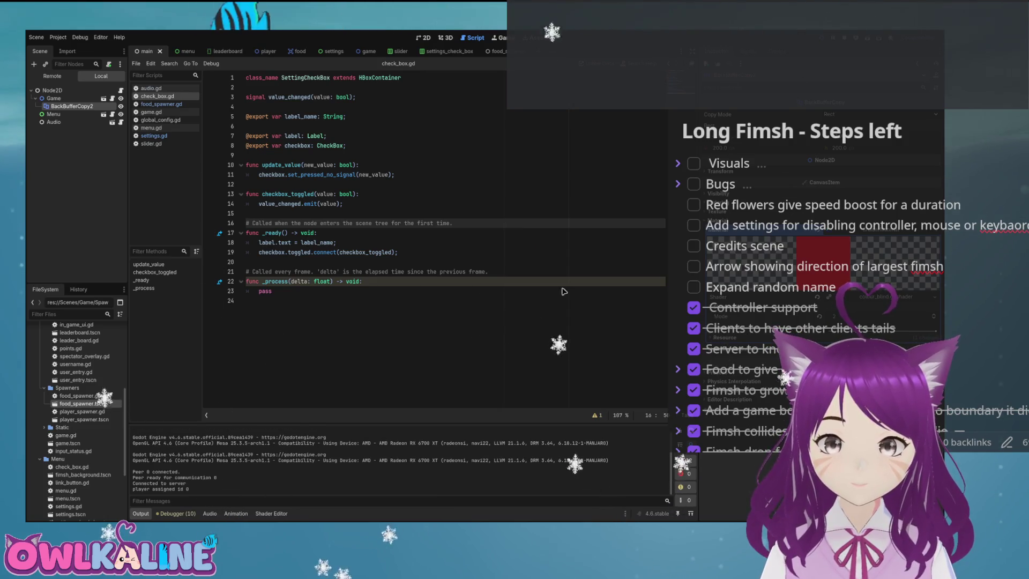
# Stop the game, move BackBufferCopy2 back directly under Node2D, and save
pyautogui.press('F8')
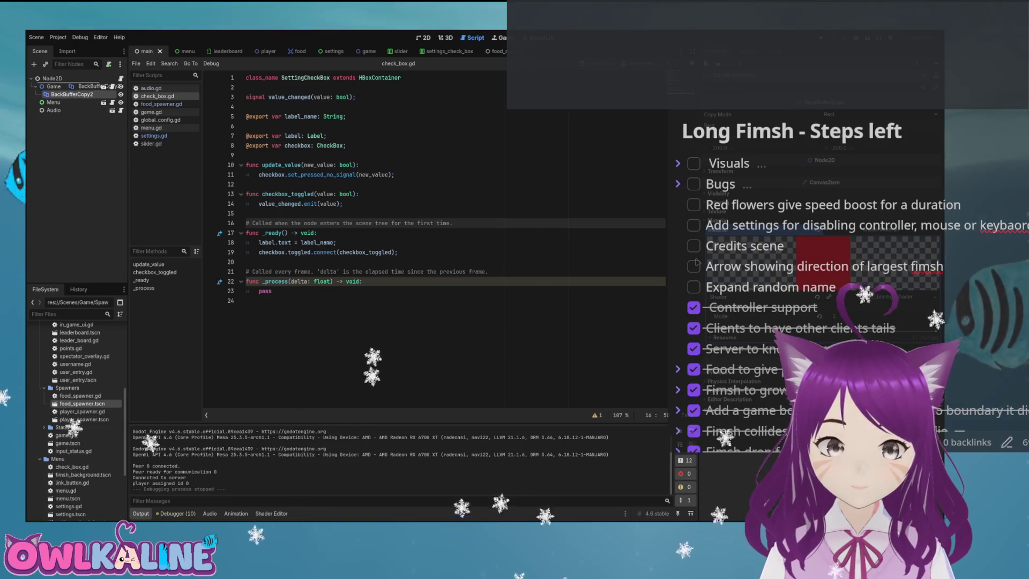
pyautogui.moveTo(71, 94); pyautogui.dragTo(52, 78)
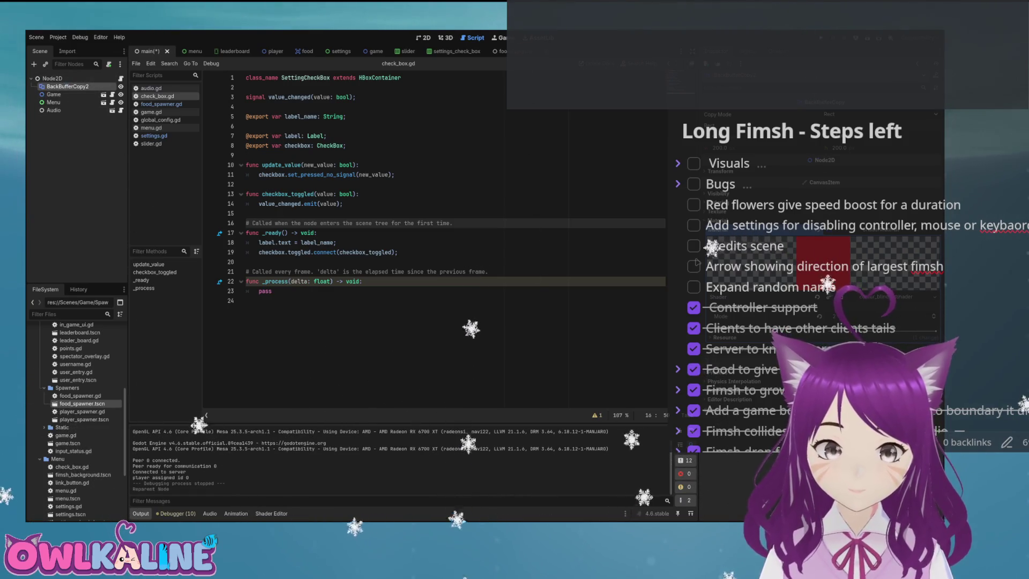
pyautogui.hotkey('ctrl', 's')
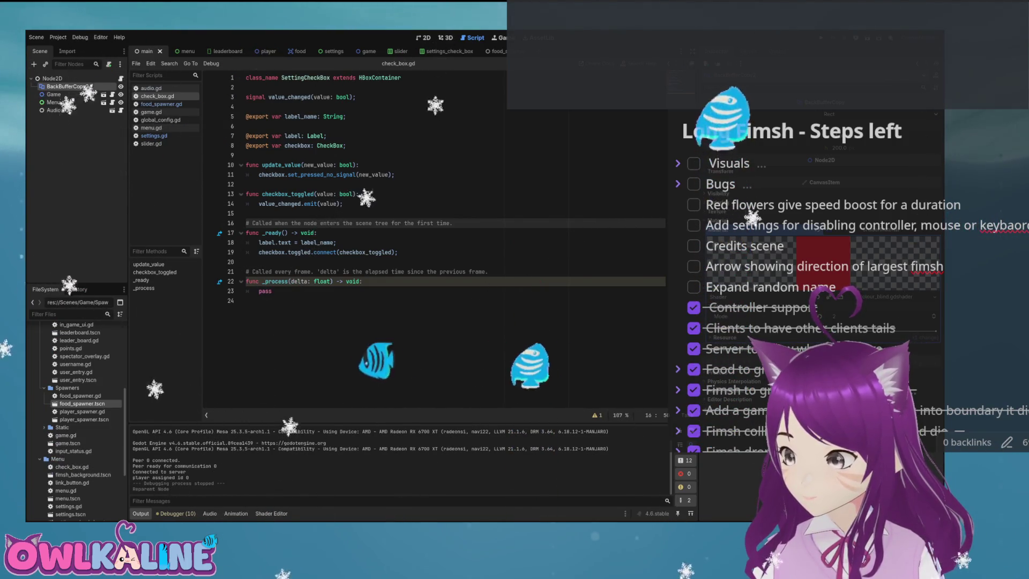
pyautogui.hotkey('ctrl', 'Tab')
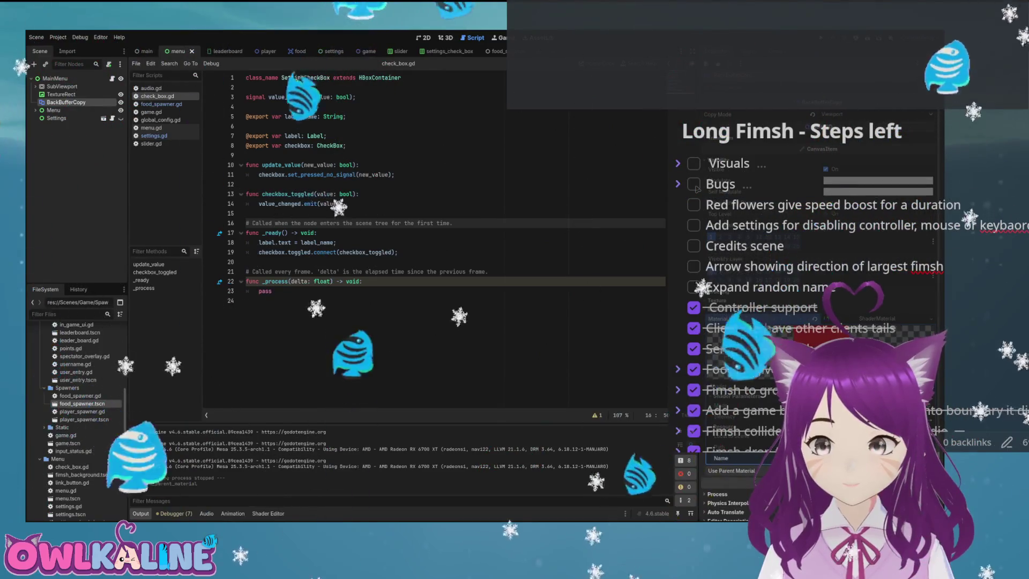
# Enable Top Level and Use Parent Material on BackBufferCopy, save, test-run, and view the menu in 2D
pyautogui.click(697, 188)
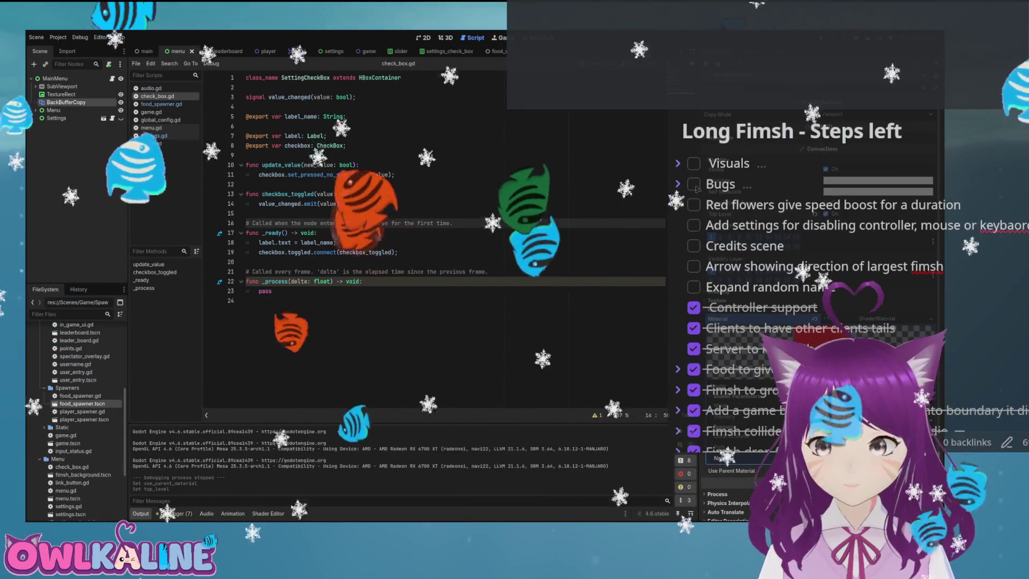
pyautogui.click(696, 189)
pyautogui.hotkey('ctrl', 's')
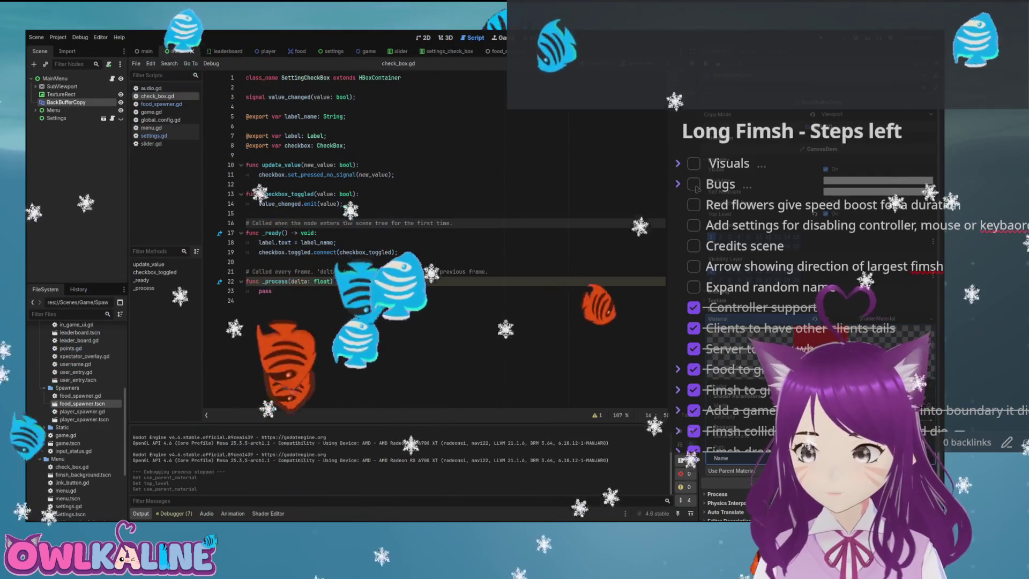
pyautogui.press('F5')
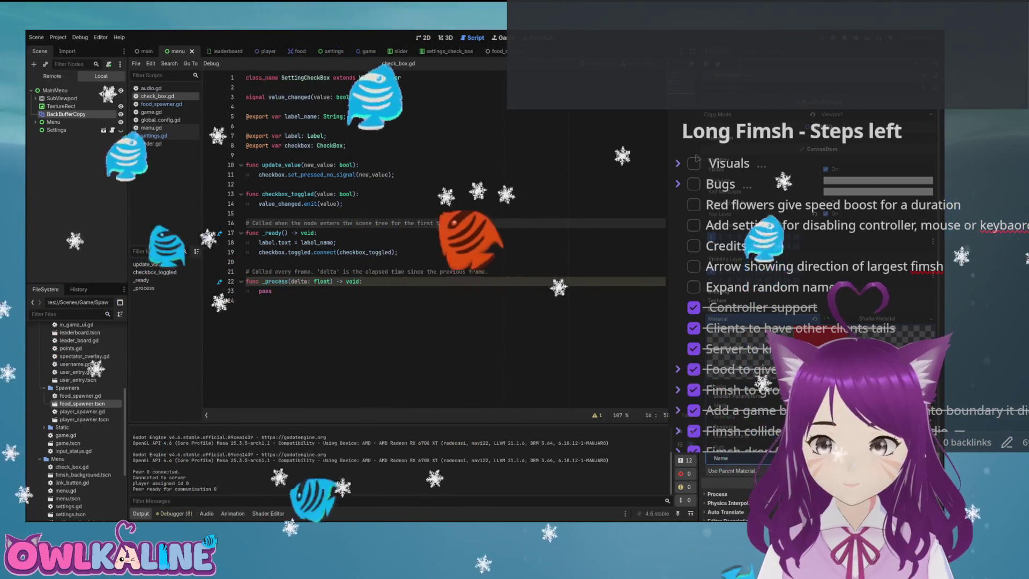
pyautogui.press('F8')
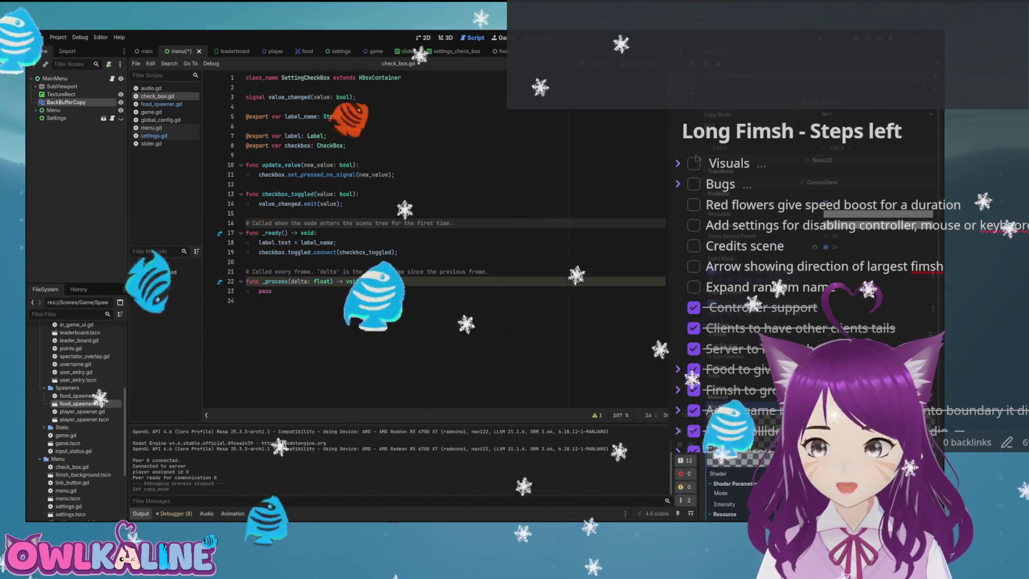
pyautogui.hotkey('ctrl', 'F1')
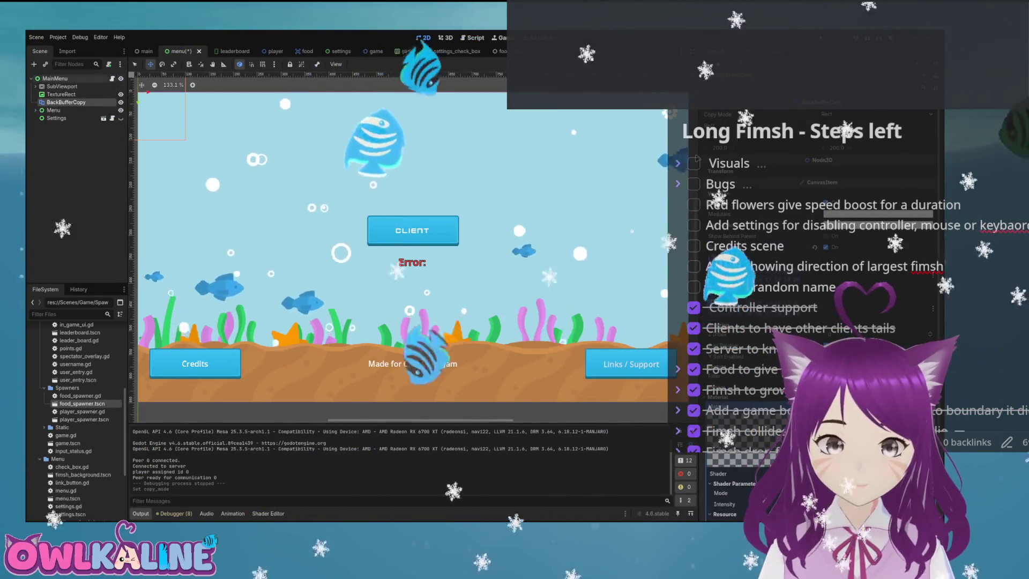
# Move BackBufferCopy over the CLIENT button, test-run, then delete it and save
pyautogui.moveTo(161, 116)
pyautogui.mouseDown()
pyautogui.moveTo(386, 177)
pyautogui.moveTo(429, 209)
pyautogui.mouseUp()
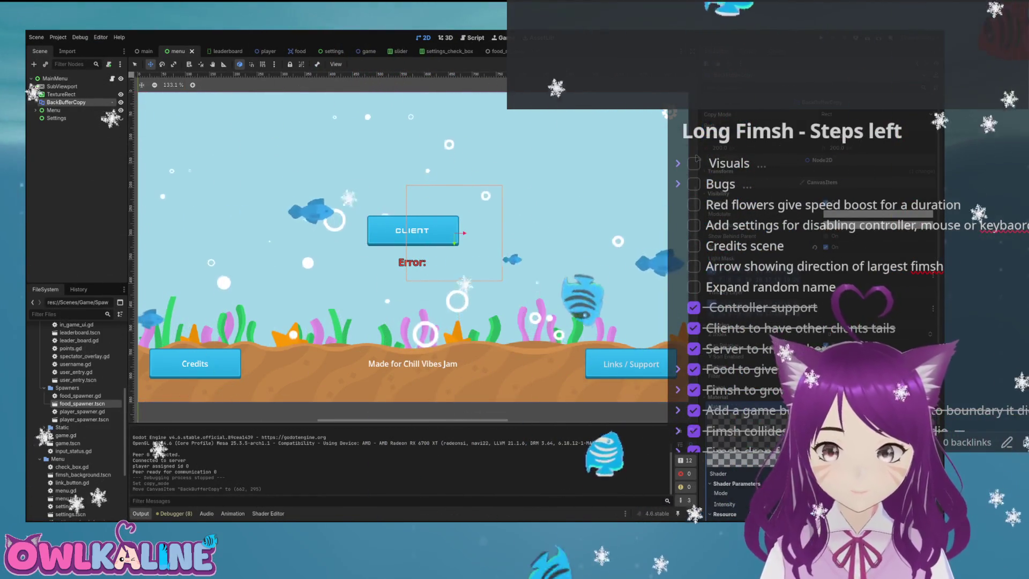
pyautogui.press('F5')
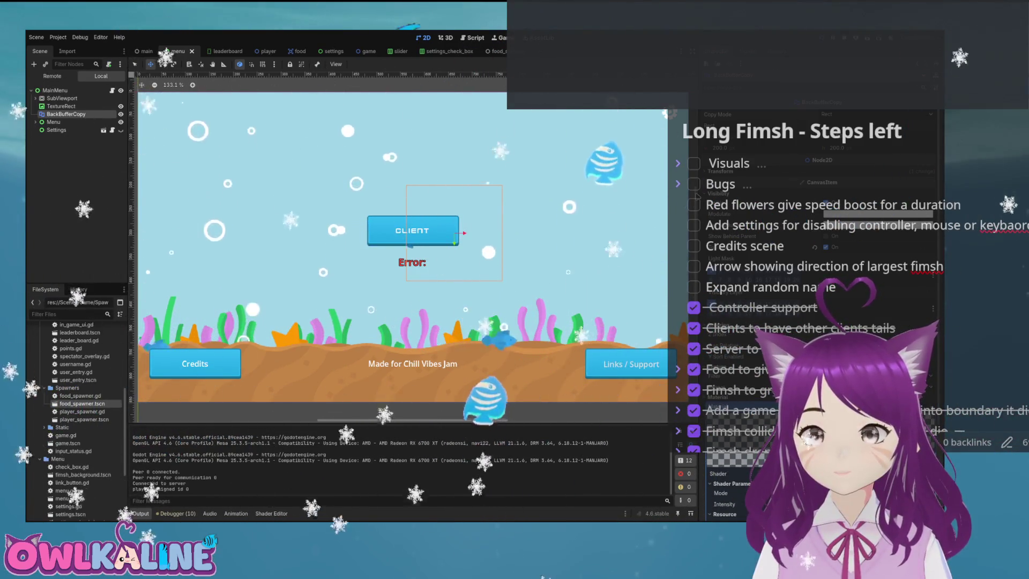
pyautogui.press('F8')
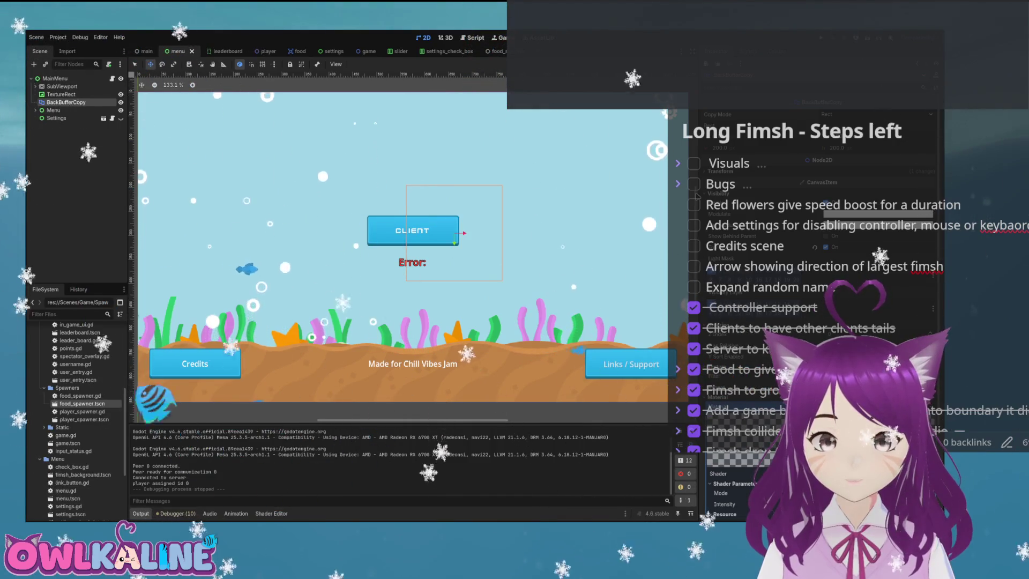
pyautogui.press('Delete')
pyautogui.hotkey('ctrl', 's')
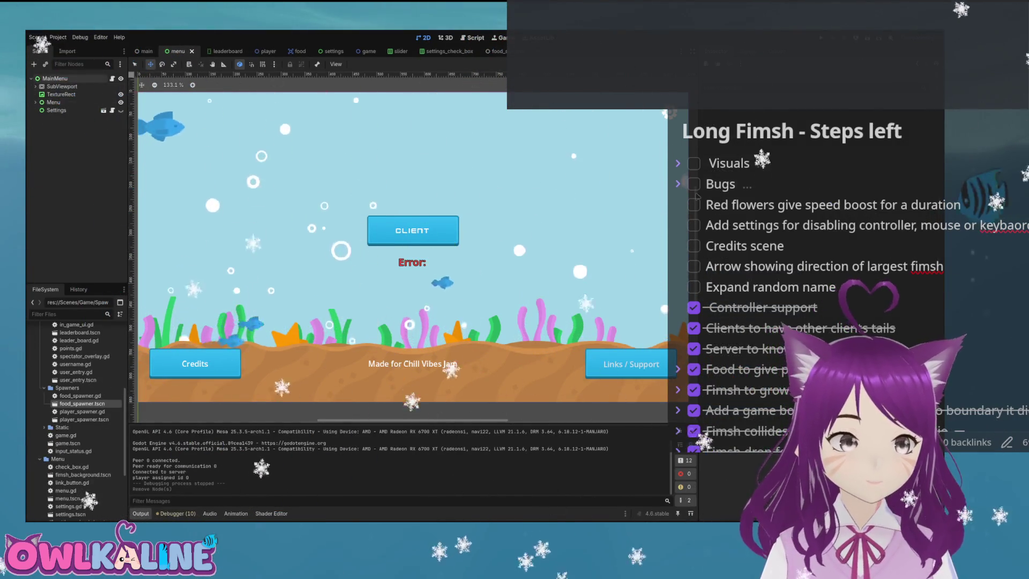
# Give MainMenu a ShaderMaterial with the colour-blind shader and test-run the game
pyautogui.scroll(-10, 697, 197)
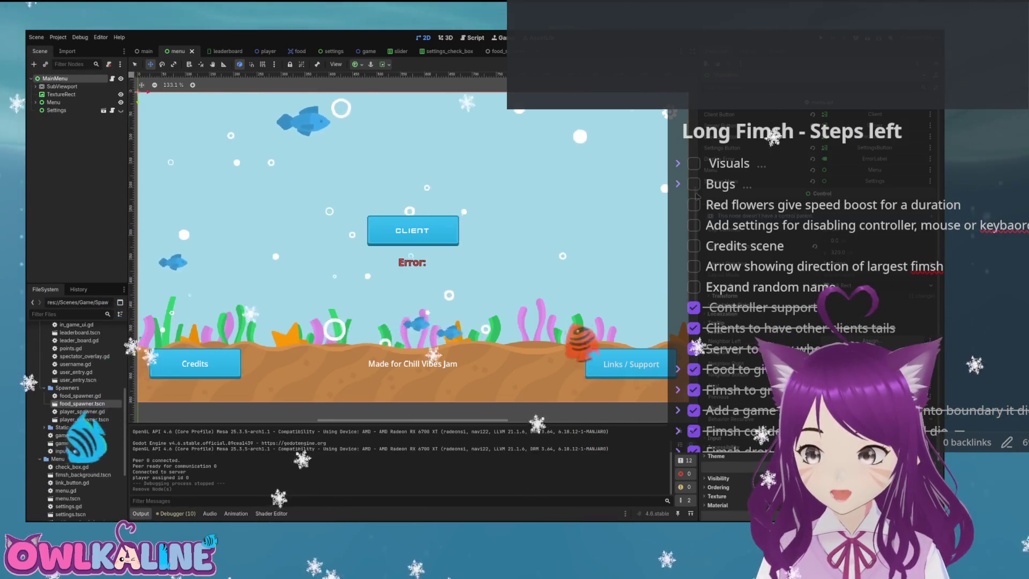
pyautogui.scroll(-2, 696, 196)
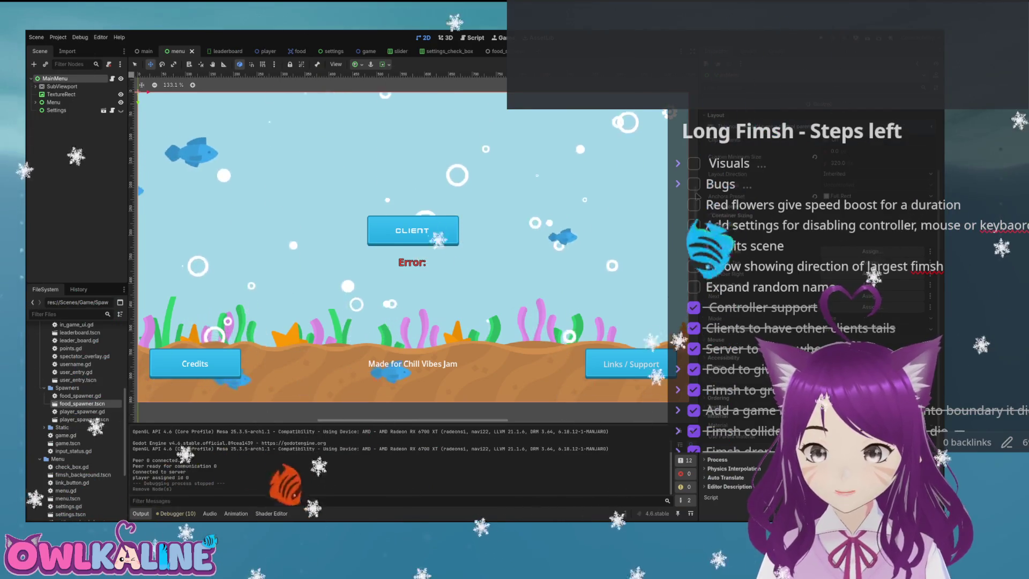
pyautogui.hotkey('ctrl', 'z')
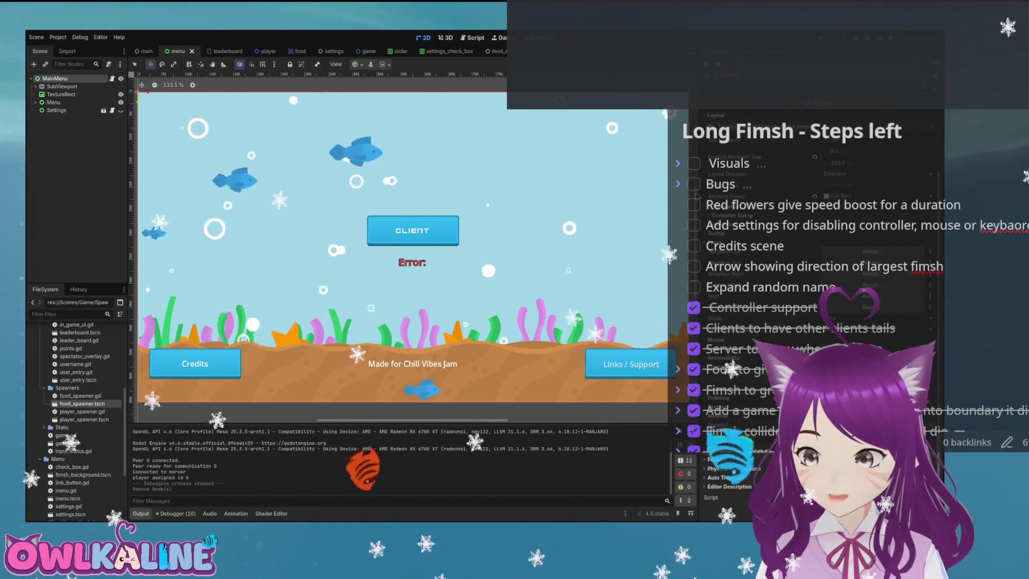
pyautogui.scroll(-3, 697, 196)
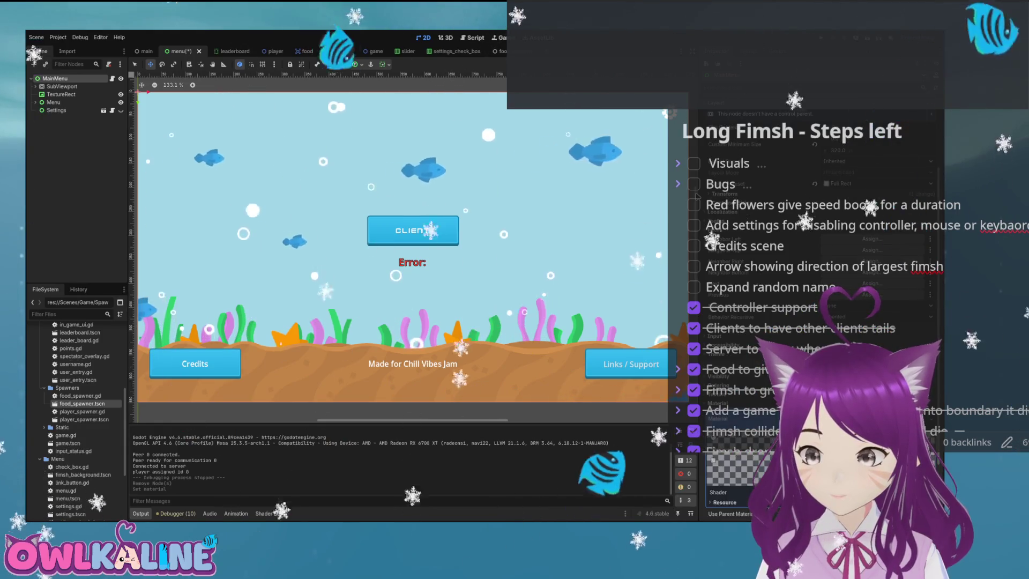
pyautogui.hotkey('ctrl', 'z')
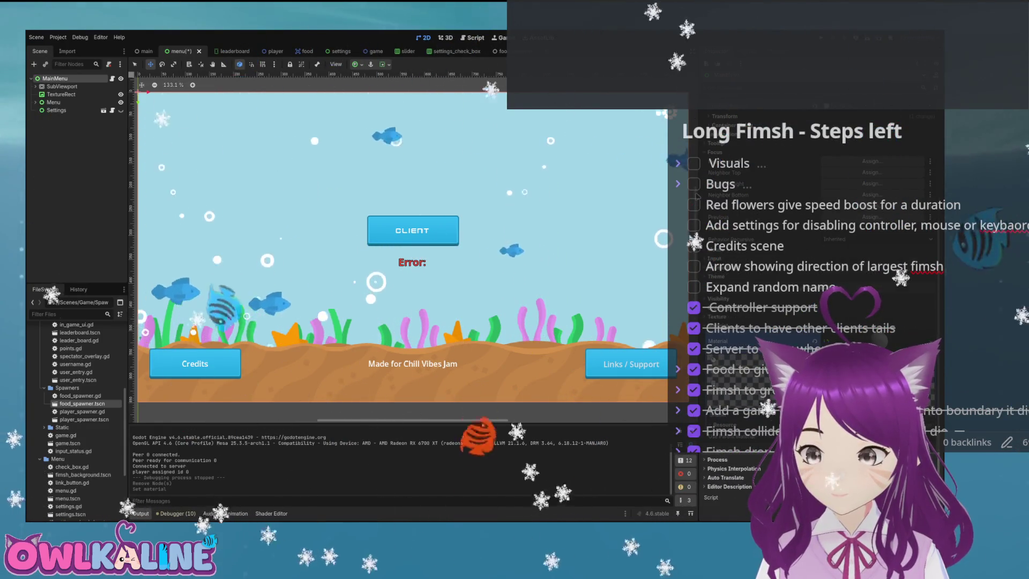
pyautogui.scroll(-2, 696, 196)
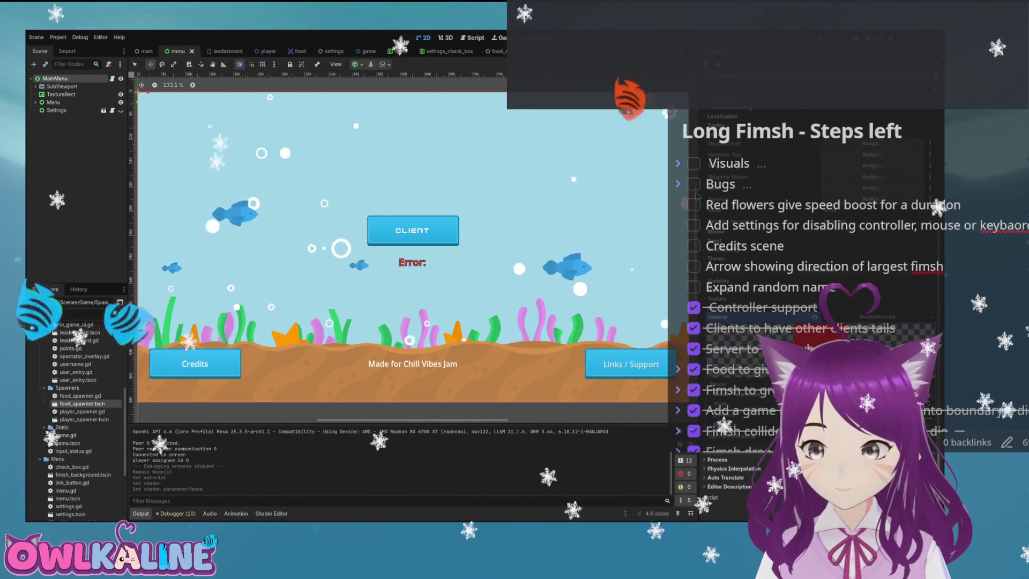
pyautogui.press('F5')
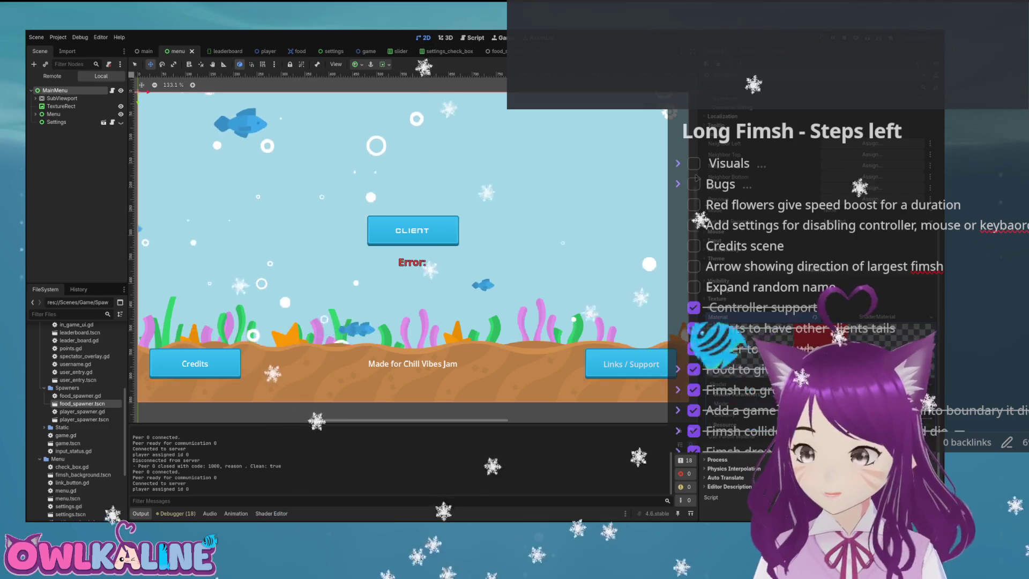
pyautogui.press('F8')
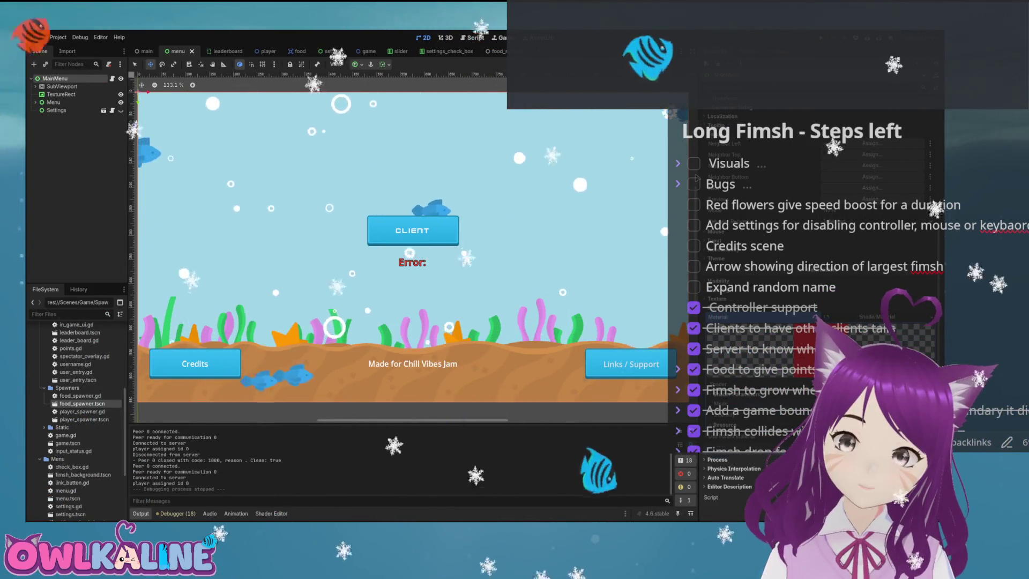
# Clear MainMenu's material, save the menu scene, and switch to the player scene
pyautogui.hotkey('ctrl', 'z')
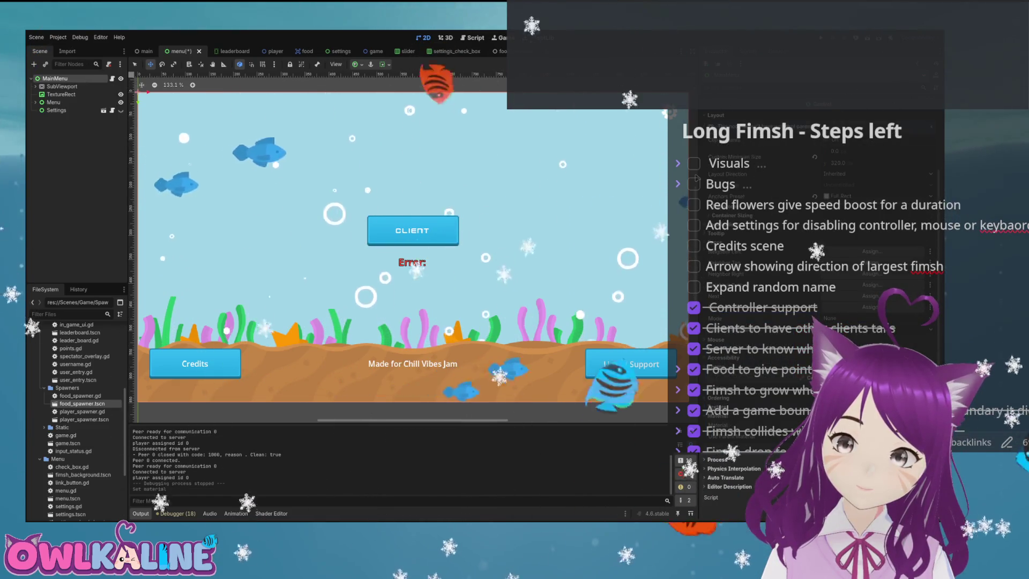
pyautogui.hotkey('ctrl', 's')
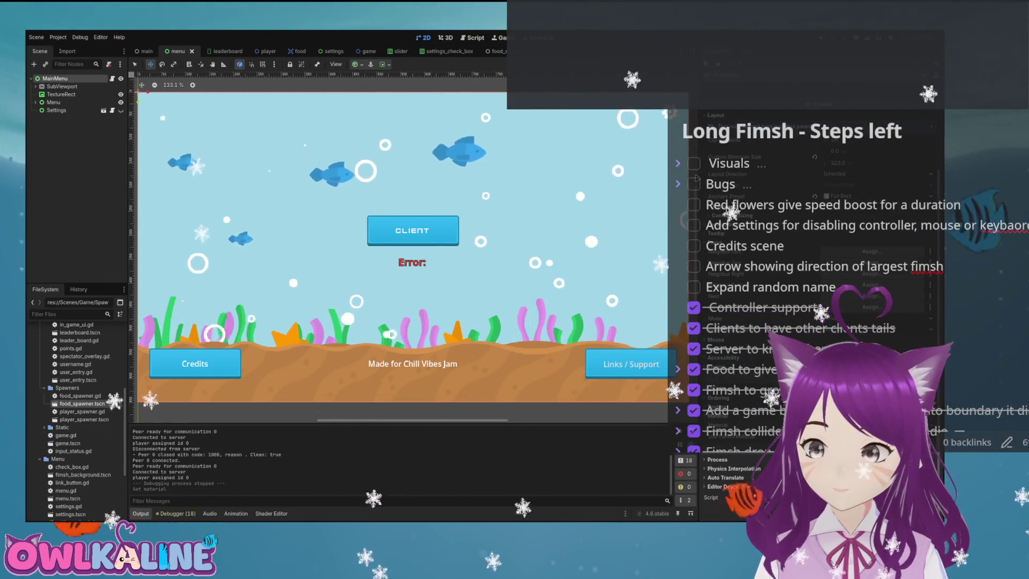
pyautogui.hotkey('ctrl', 'Tab')
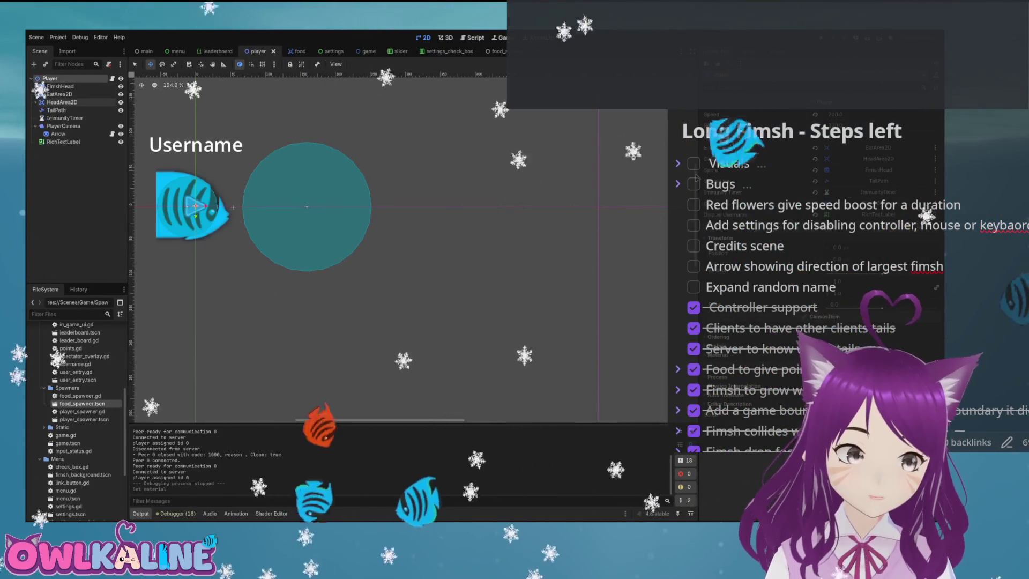
# Add a BackBufferCopy node as Player's first child and save the player scene
pyautogui.scroll(2, 402, 252)
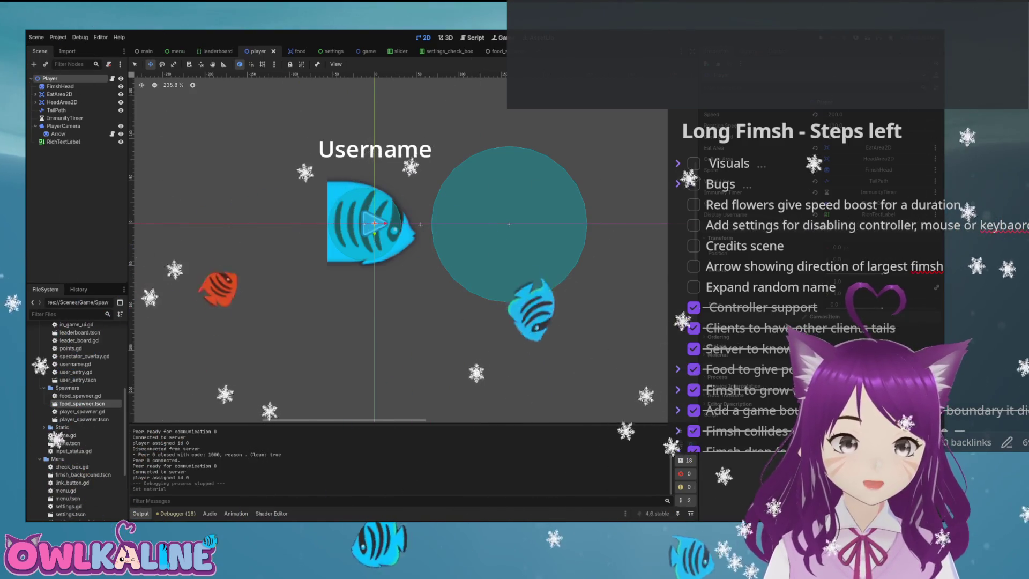
pyautogui.press('Return')
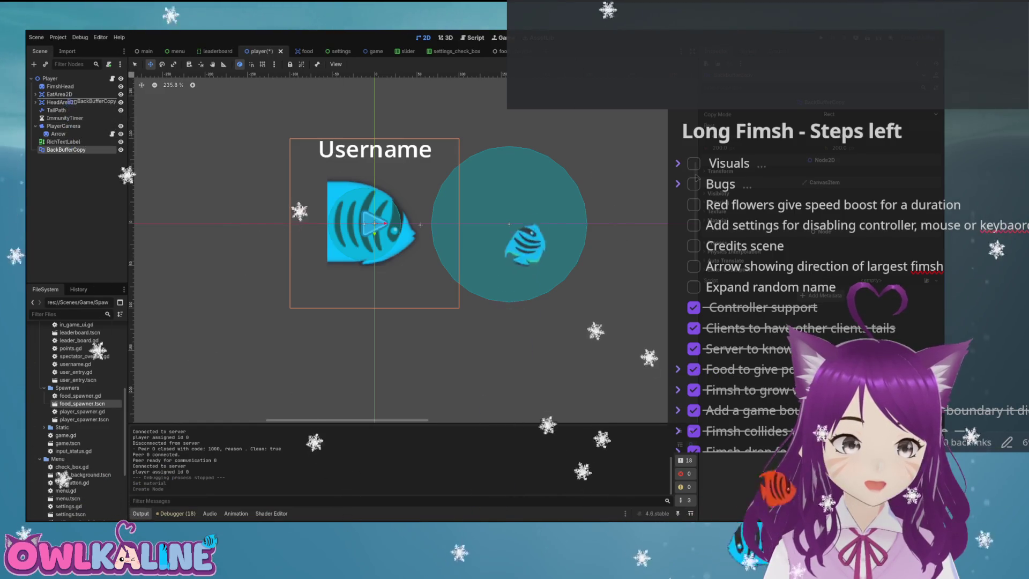
pyautogui.moveTo(69, 95); pyautogui.dragTo(59, 83)
pyautogui.hotkey('ctrl', 's')
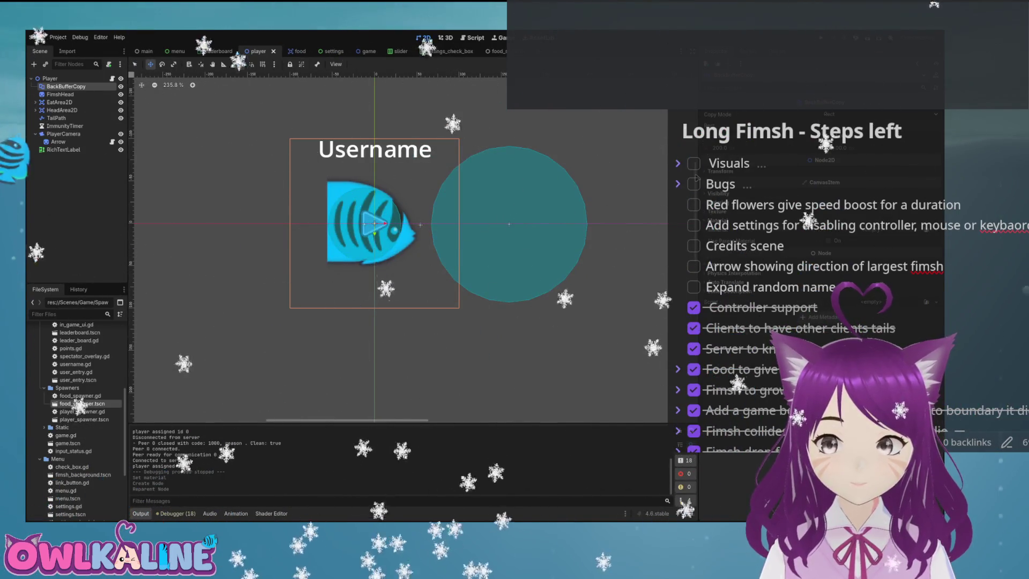
# Assign the colour-blind shader material to BackBufferCopy, set its Mode parameter, and run the game
pyautogui.click(777, 236)
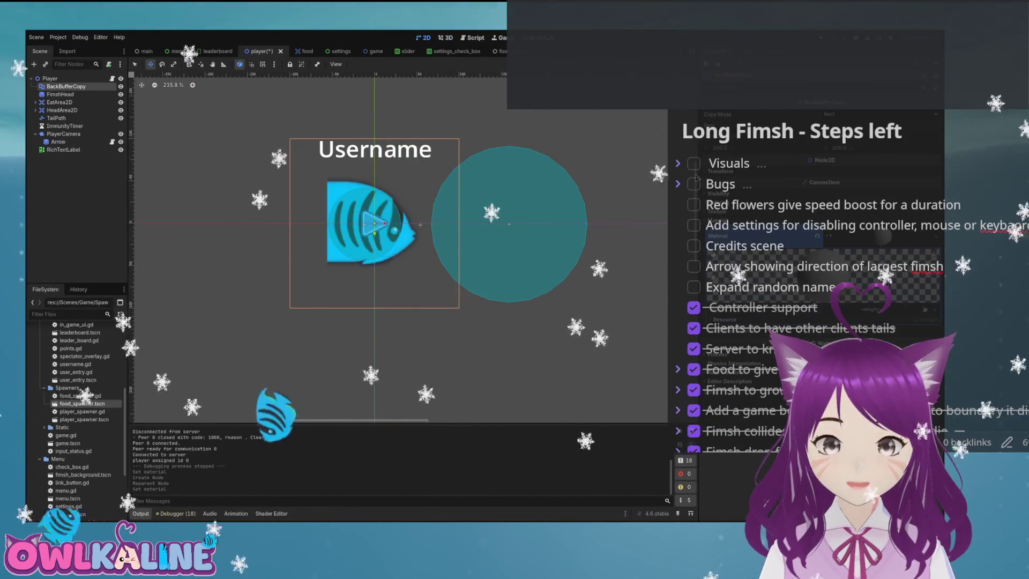
pyautogui.hotkey('ctrl', 's')
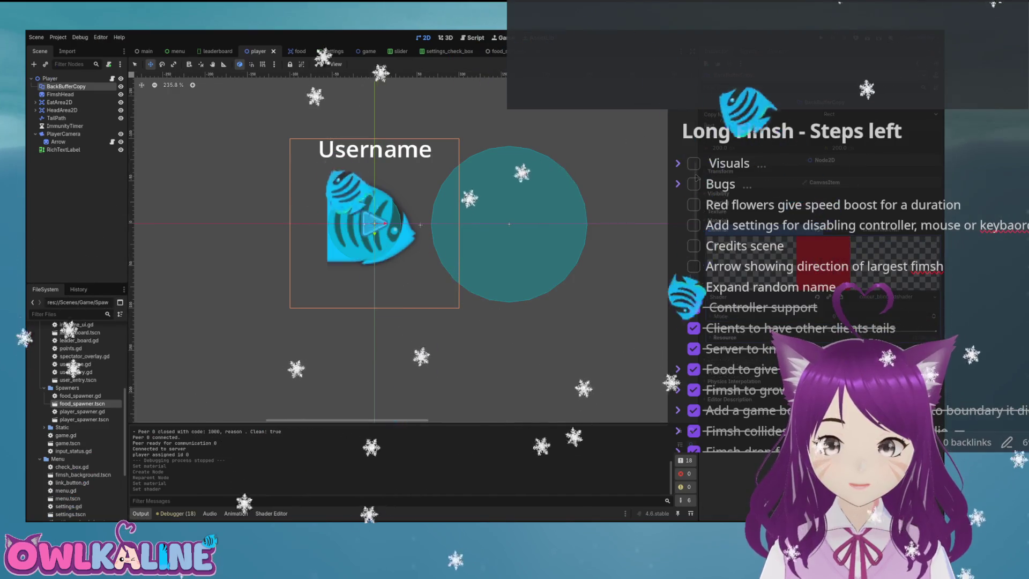
pyautogui.click(696, 177)
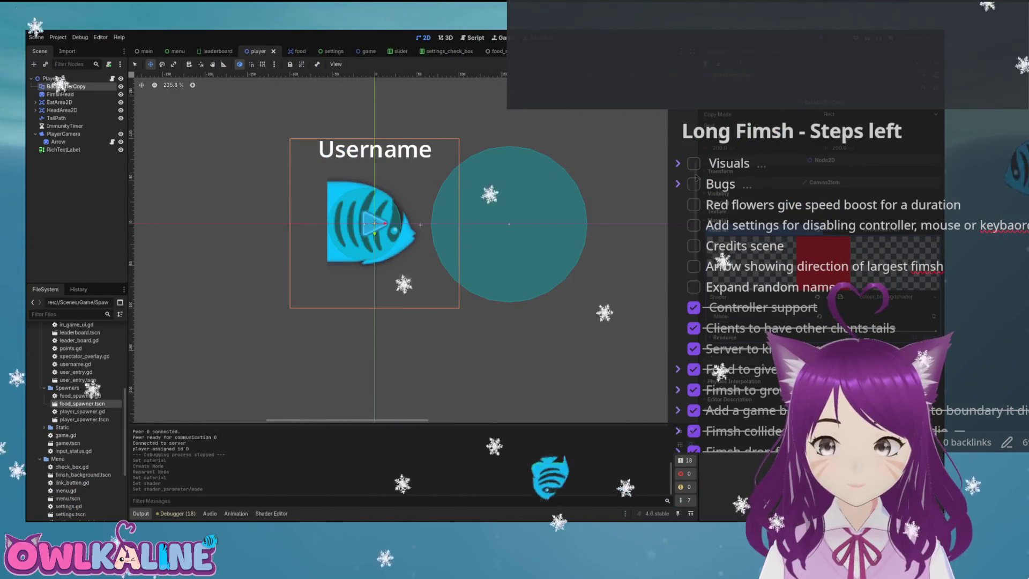
pyautogui.press('F5')
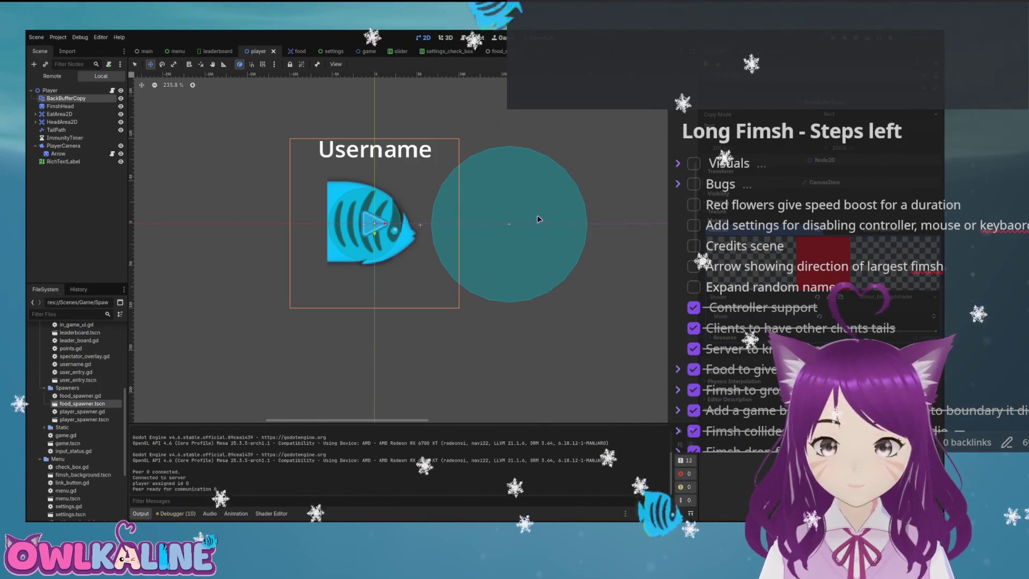
# Stop the test run, nudge the BackBufferCopy area, and move it below FimshHead
pyautogui.click(695, 230)
pyautogui.press('F8')
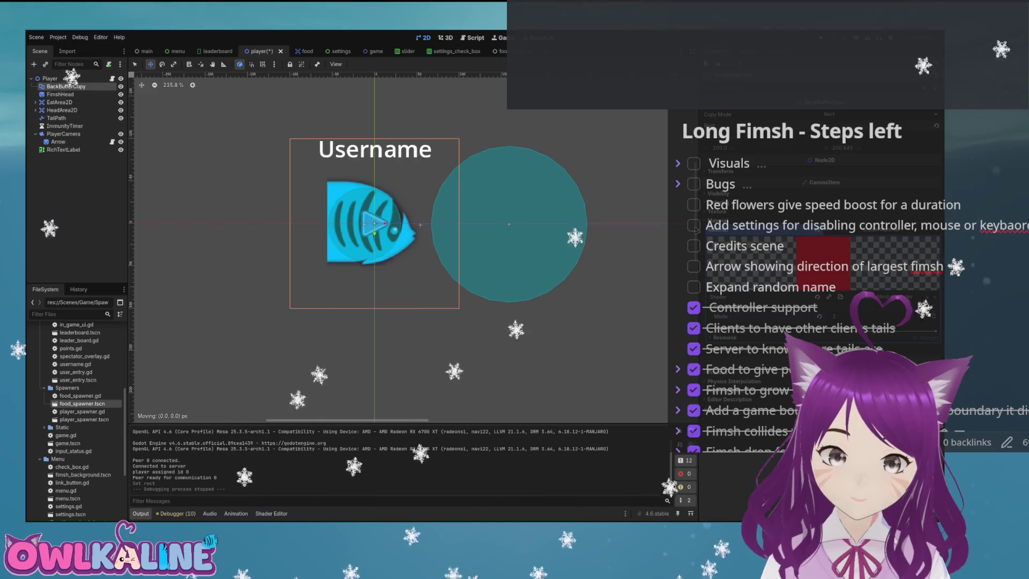
pyautogui.moveTo(374, 224); pyautogui.dragTo(372, 229)
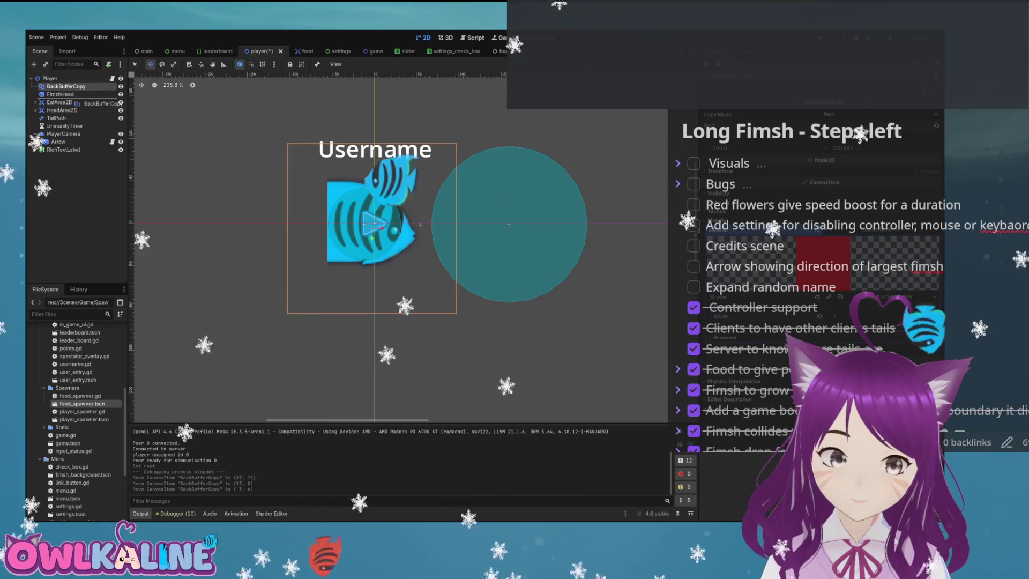
pyautogui.moveTo(76, 101); pyautogui.dragTo(74, 98)
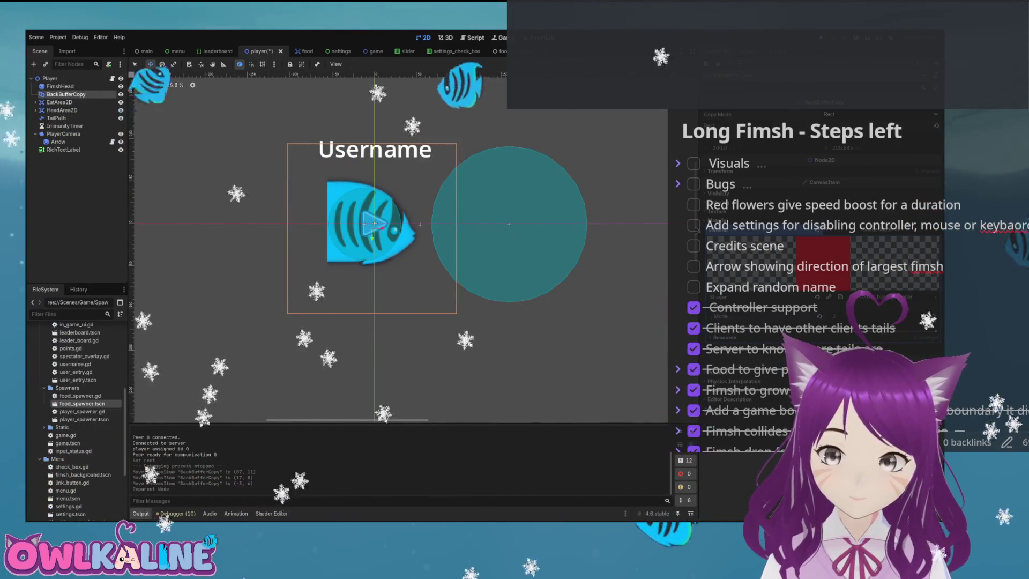
# Toggle BackBufferCopy's copy mode back to rectangle and enable Visibility > Top Level
pyautogui.click(695, 229)
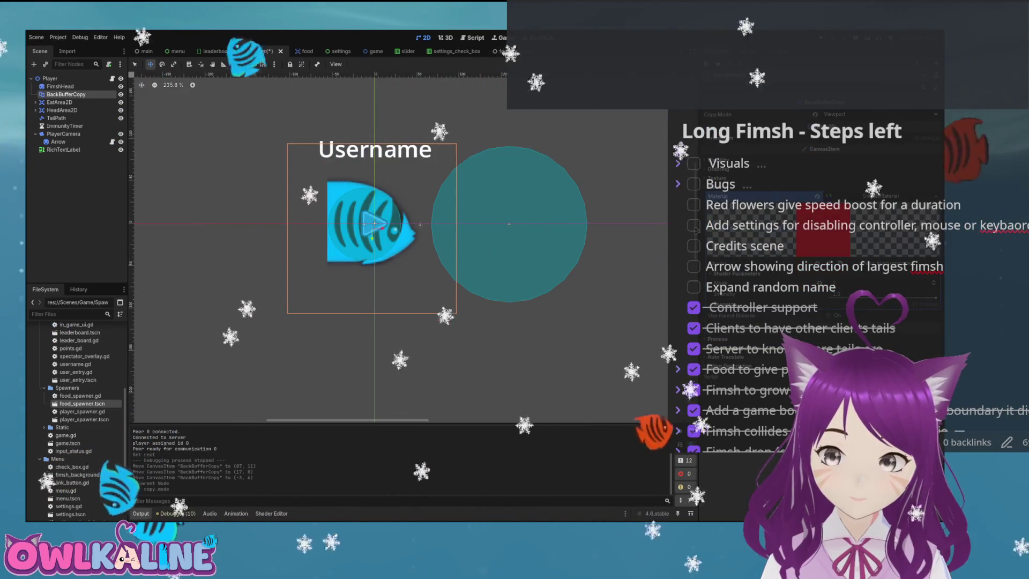
pyautogui.click(695, 229)
pyautogui.click(695, 229)
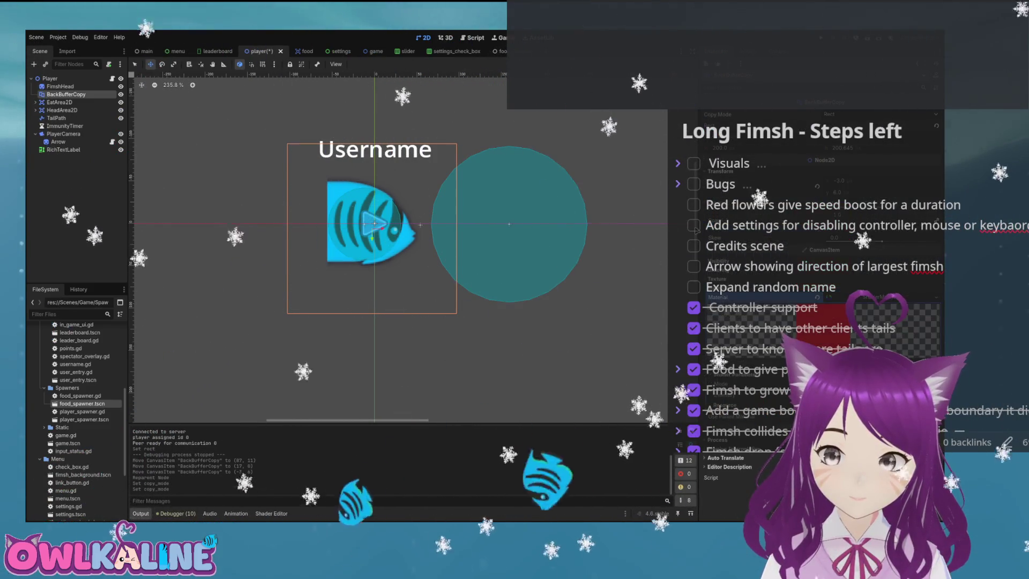
pyautogui.click(695, 230)
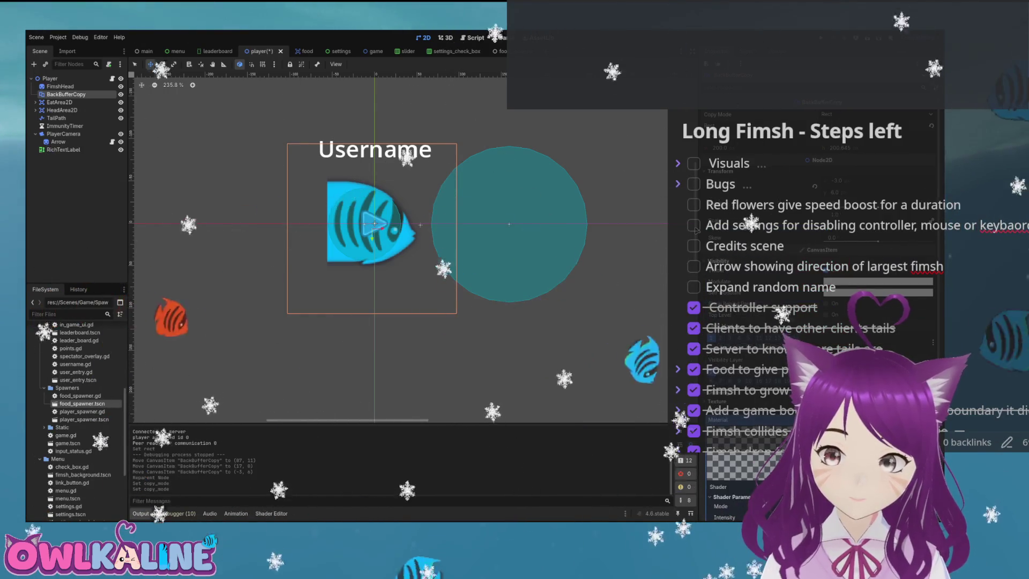
pyautogui.click(695, 229)
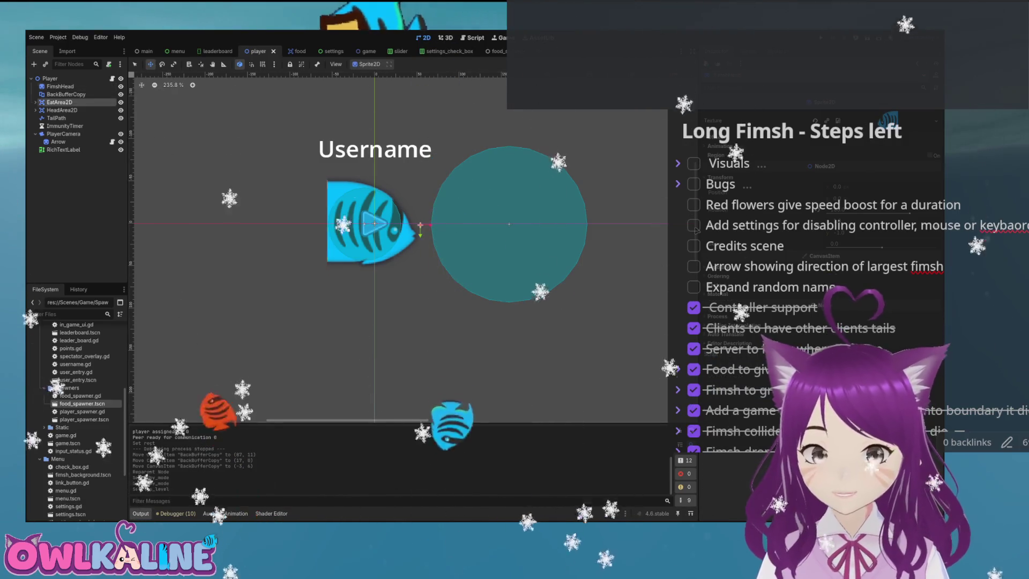
# Open the colour_blind shader code from BackBufferCopy's material
pyautogui.click(66, 94)
pyautogui.click(718, 474)
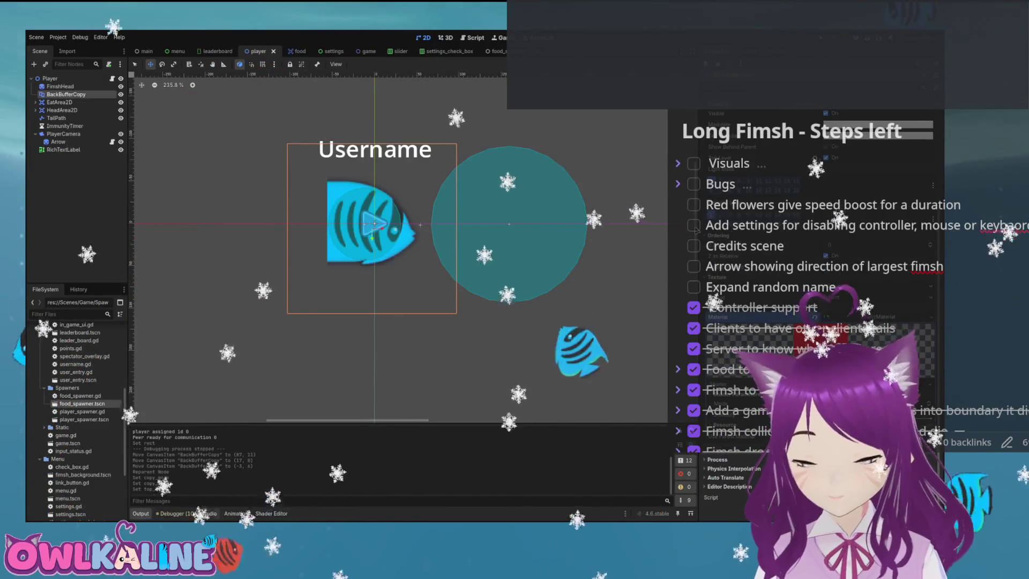
pyautogui.click(728, 499)
pyautogui.scroll(12, 429, 389)
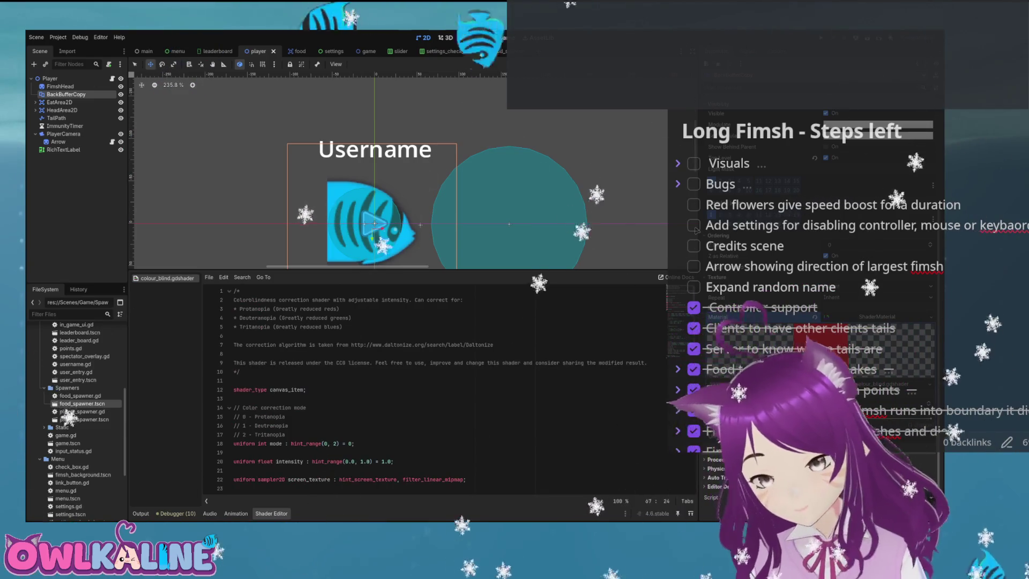
pyautogui.scroll(-5, 428, 389)
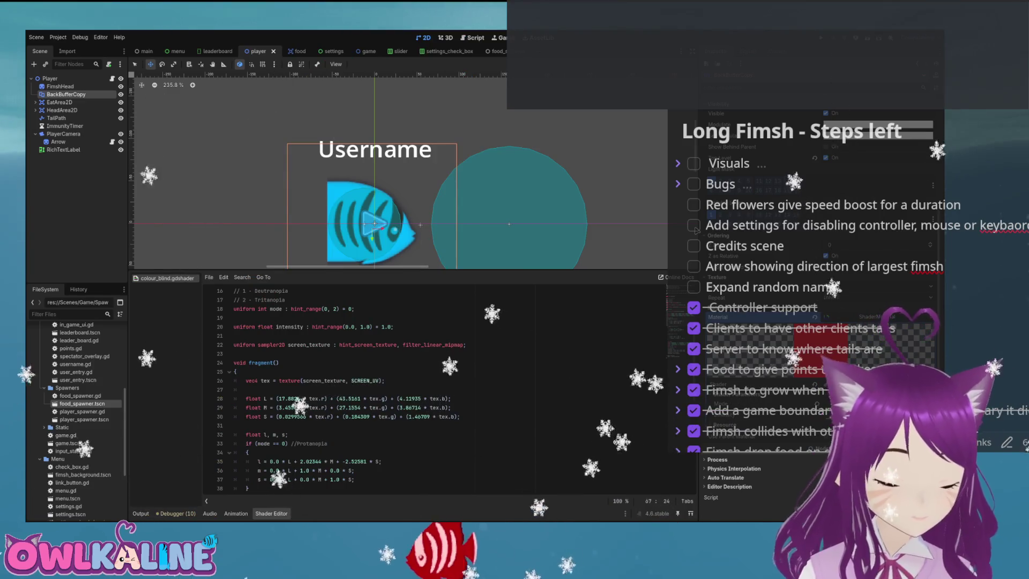
pyautogui.scroll(-10, 429, 389)
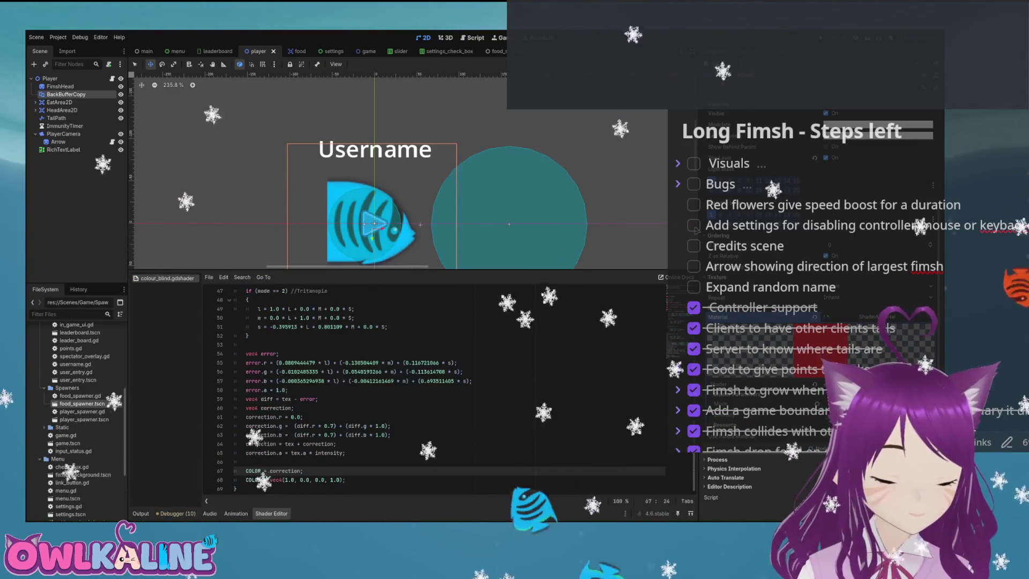
pyautogui.click(254, 470)
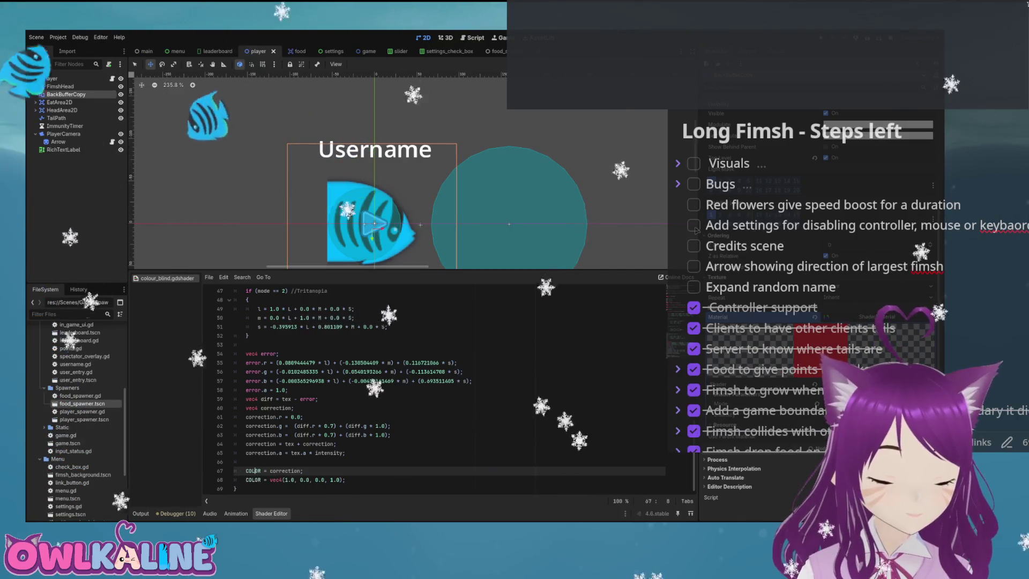
pyautogui.press('Down')
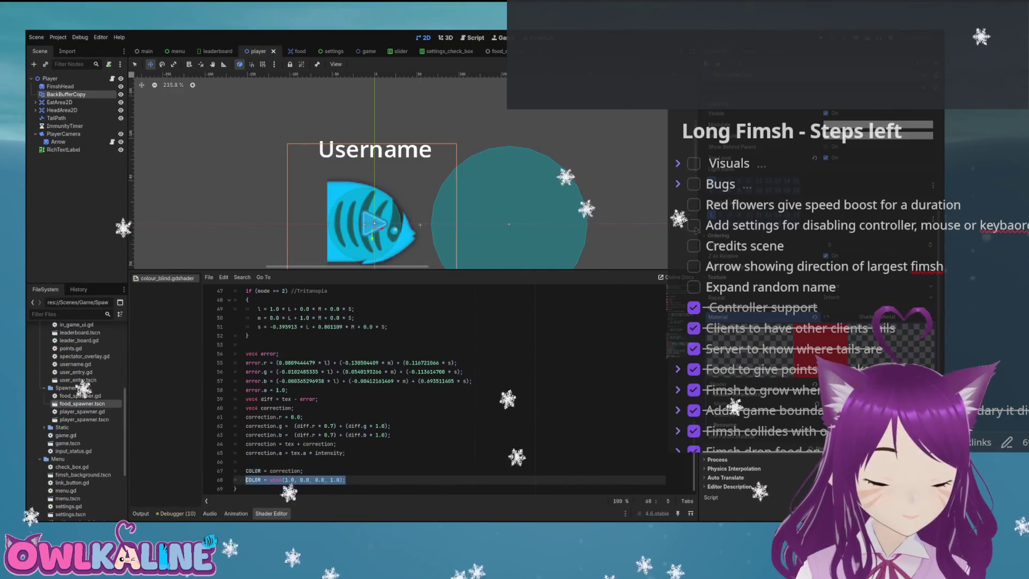
pyautogui.scroll(15, 434, 386)
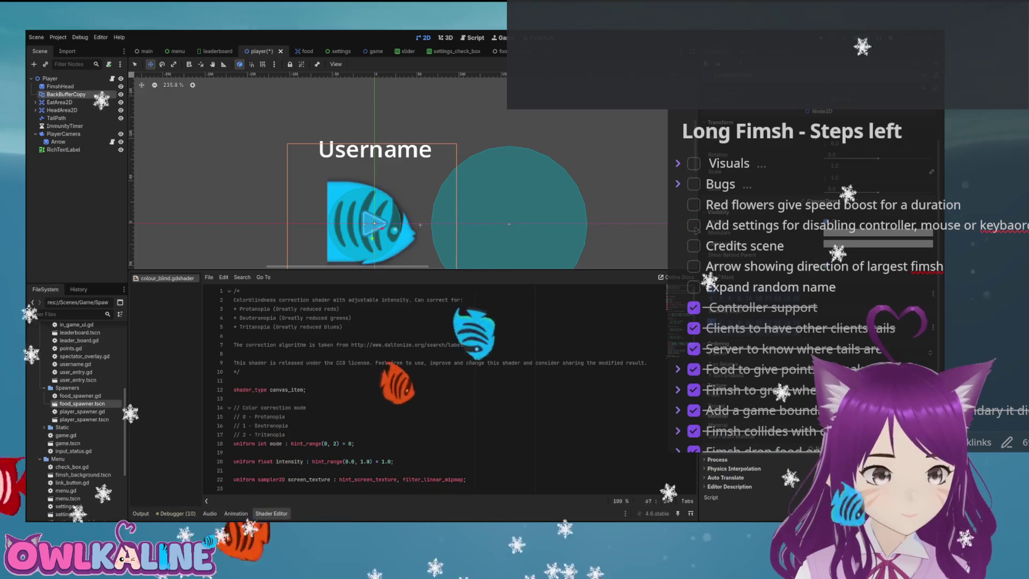
pyautogui.press('Delete')
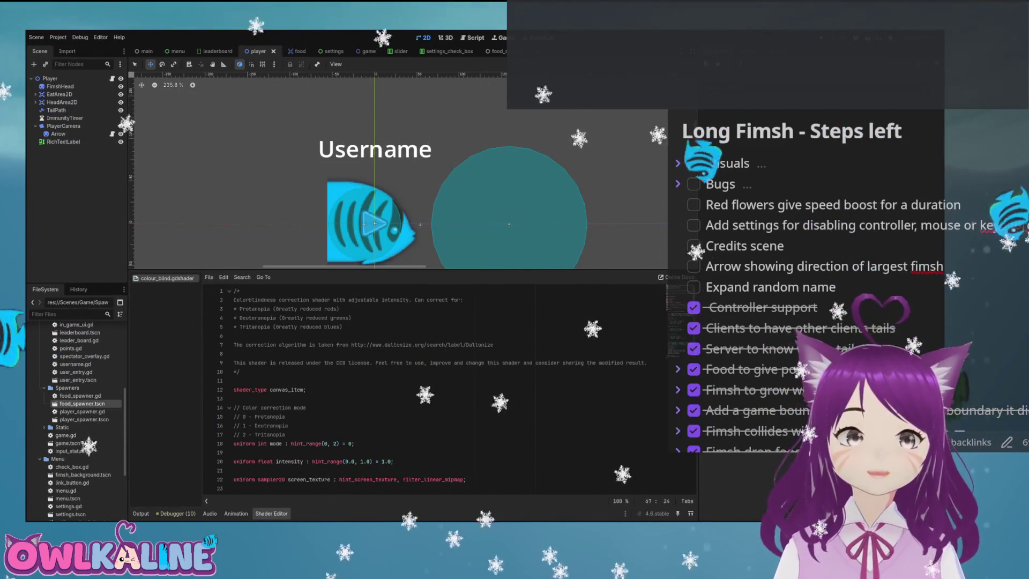
# Switch to the main scene tab
pyautogui.click(147, 51)
# Paste a CanvasLayer with a red ColorRect under Node2D, save the main scene, and run the game
pyautogui.click(52, 78)
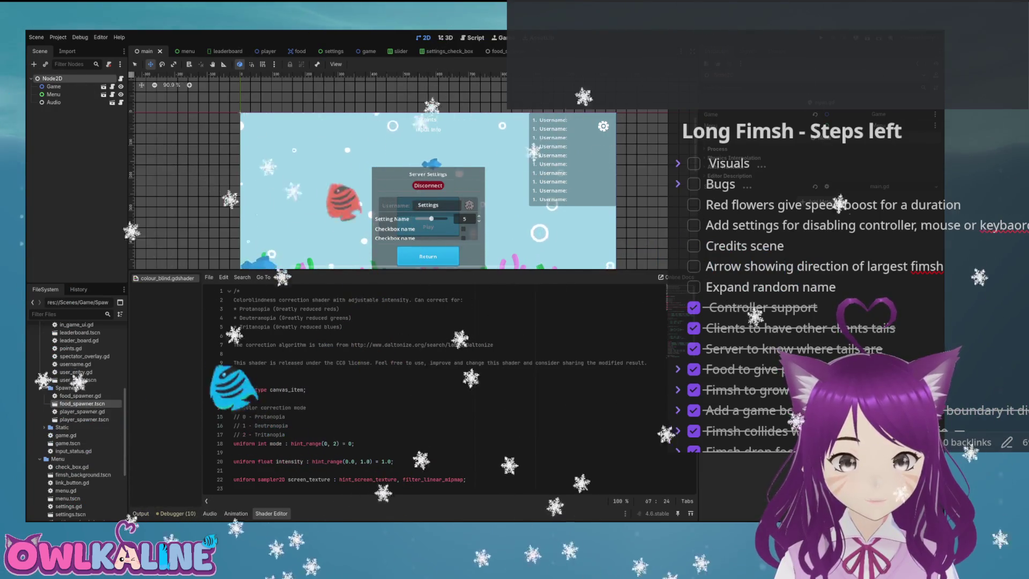
pyautogui.hotkey('ctrl', 'v')
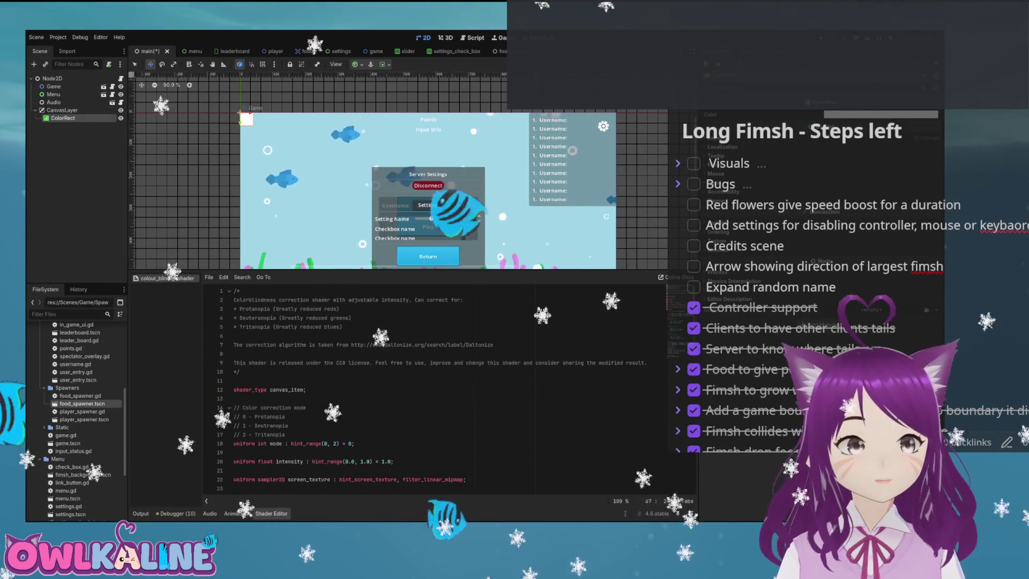
pyautogui.scroll(-3, 399, 171)
pyautogui.scroll(3, 343, 169)
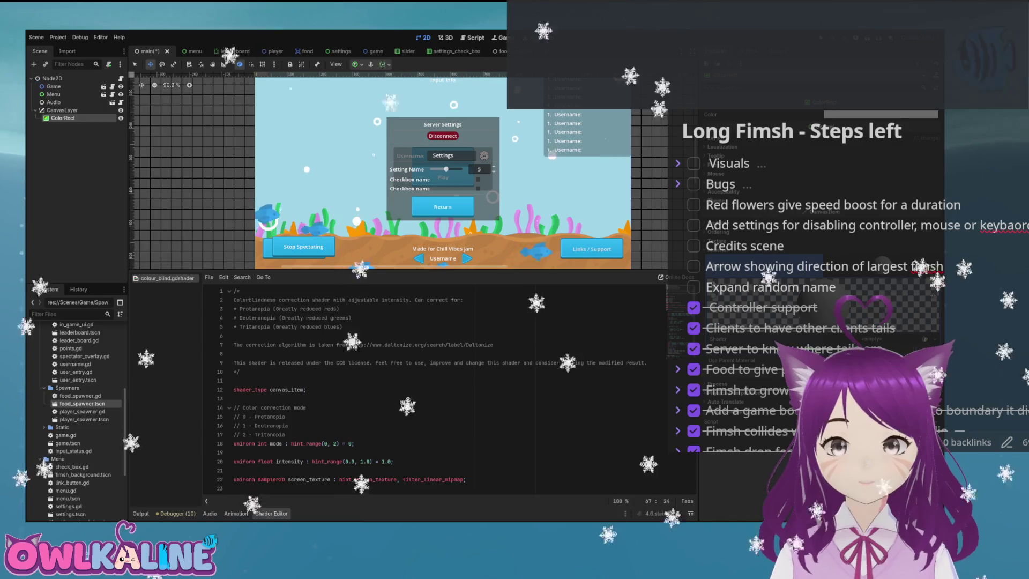
pyautogui.scroll(3, 399, 170)
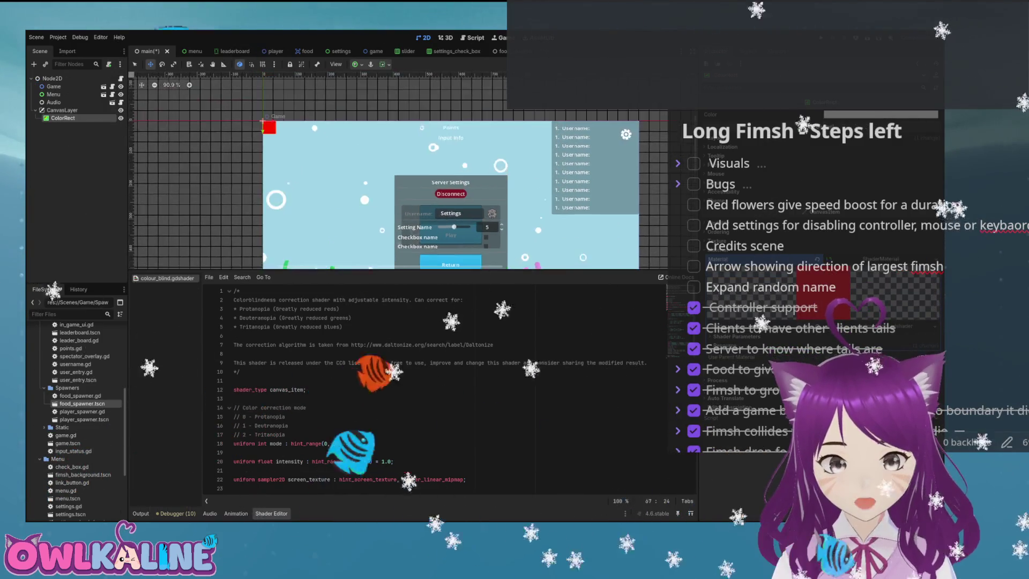
pyautogui.hotkey('ctrl', 's')
pyautogui.scroll(9, 269, 122)
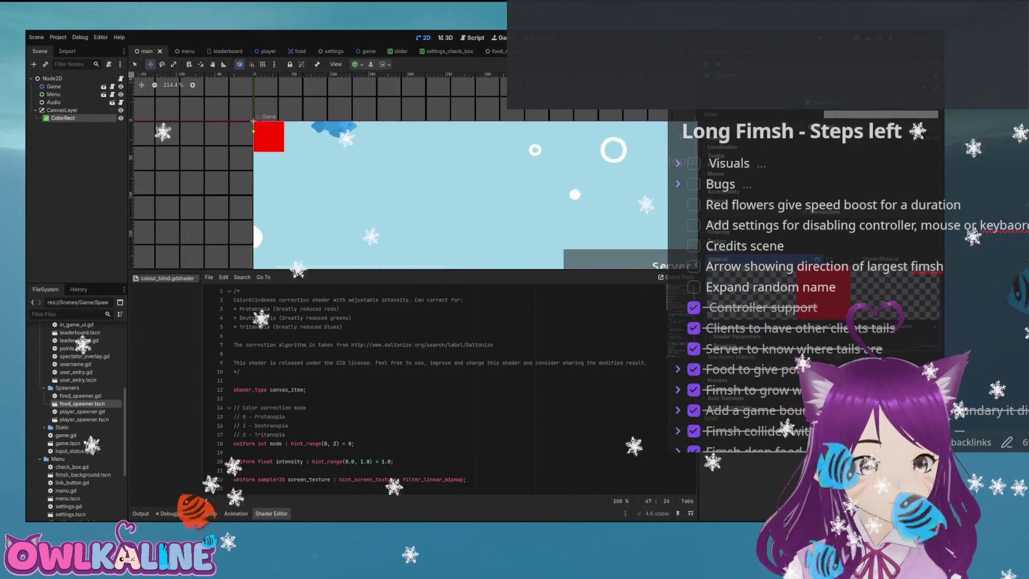
pyautogui.scroll(4, 277, 138)
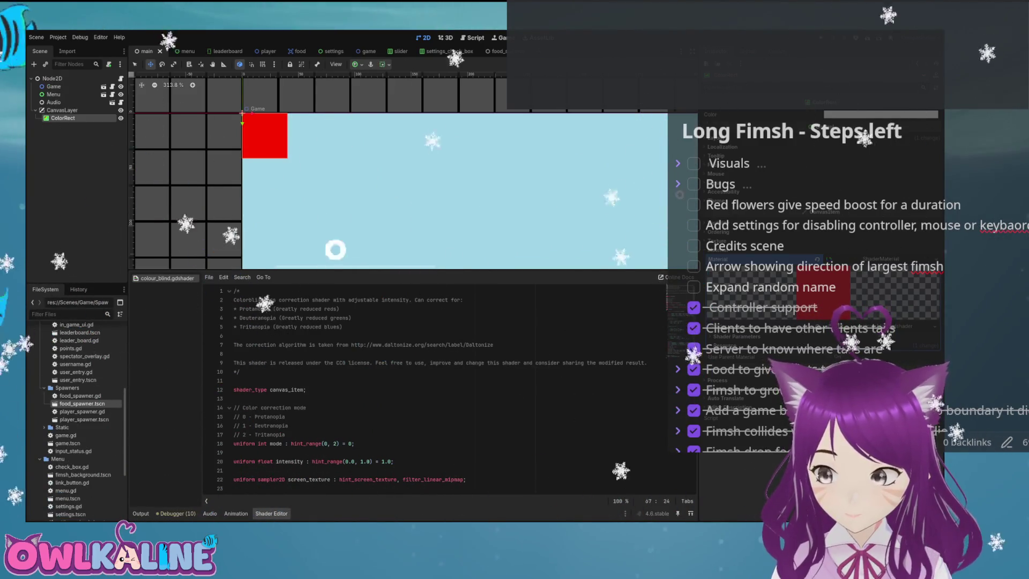
pyautogui.press('F5')
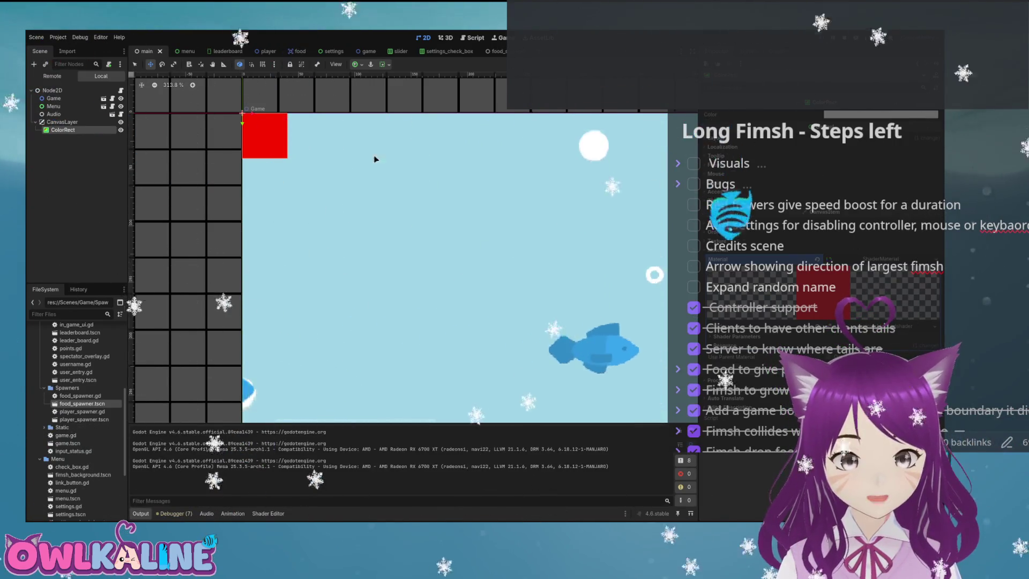
# Stop the test run and undo the ColorRect's change back to white
pyautogui.press('F8')
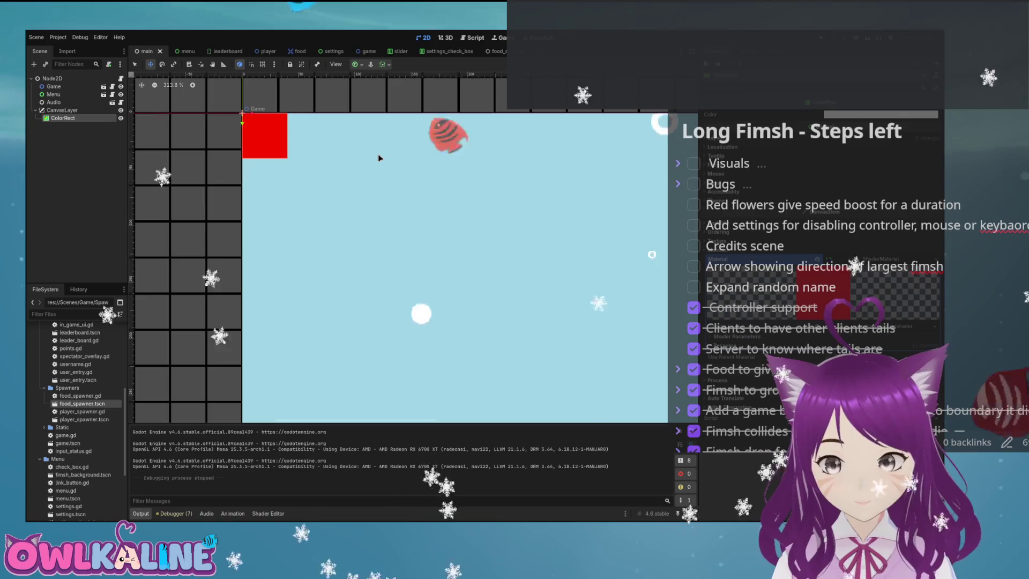
pyautogui.hotkey('ctrl', 'z')
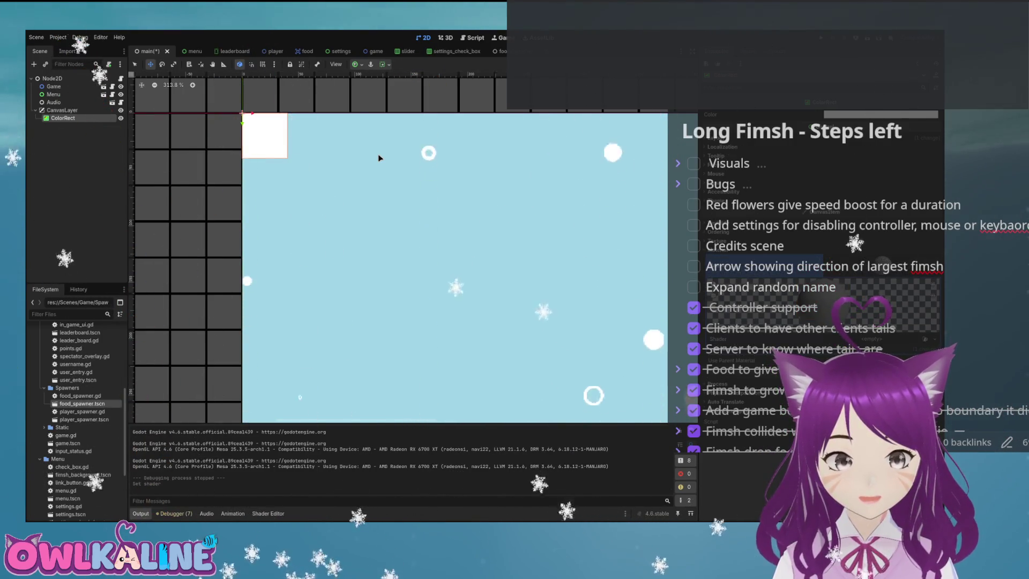
pyautogui.press('Return')
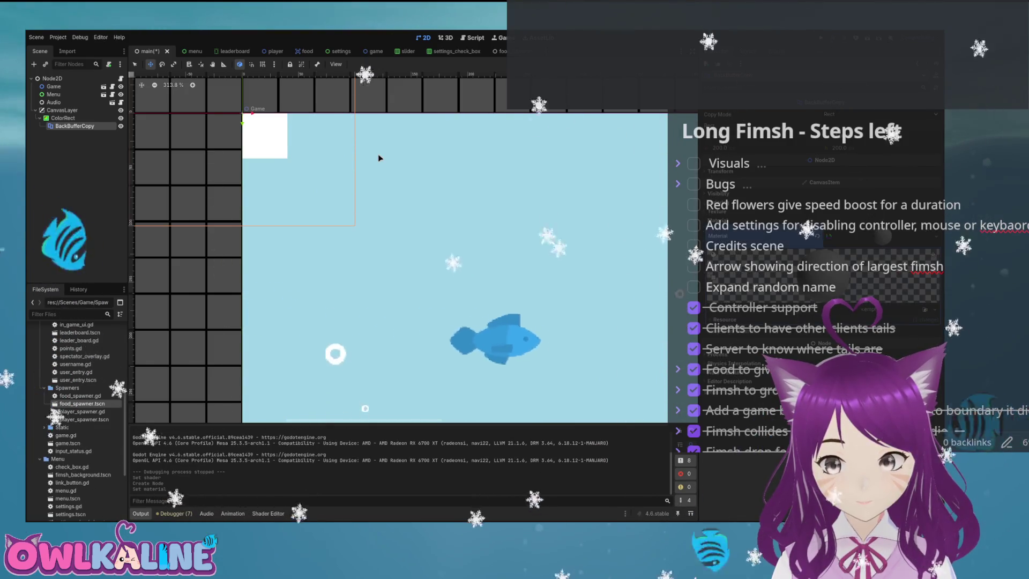
pyautogui.hotkey('ctrl', 's')
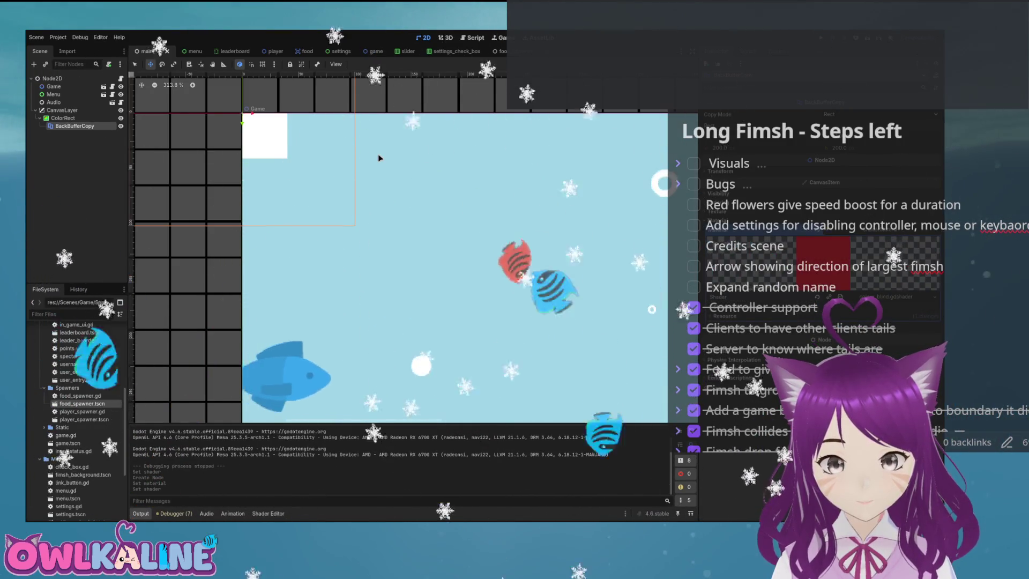
pyautogui.press('F5')
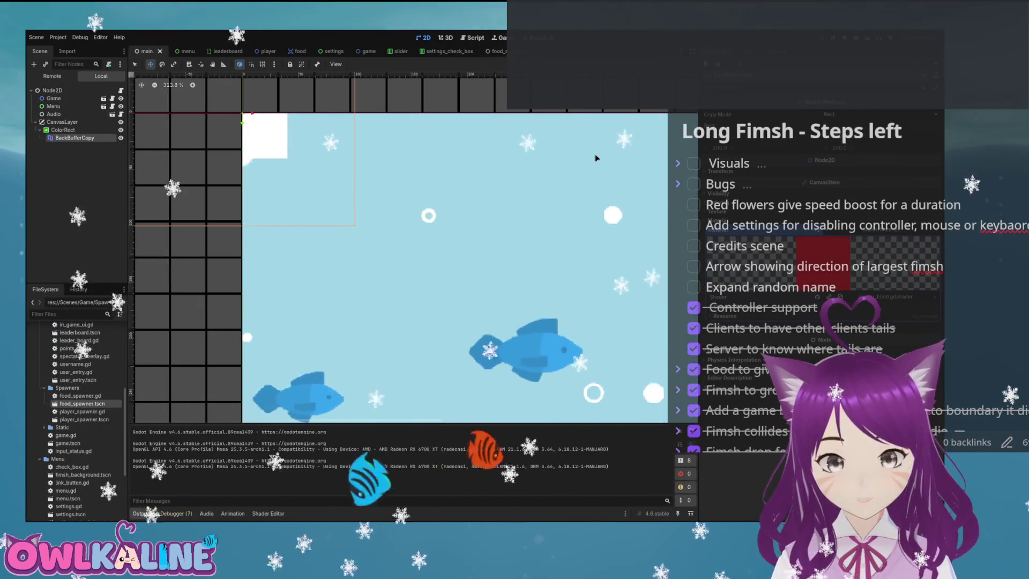
pyautogui.press('F8')
pyautogui.hotkey('ctrl', 'Up')
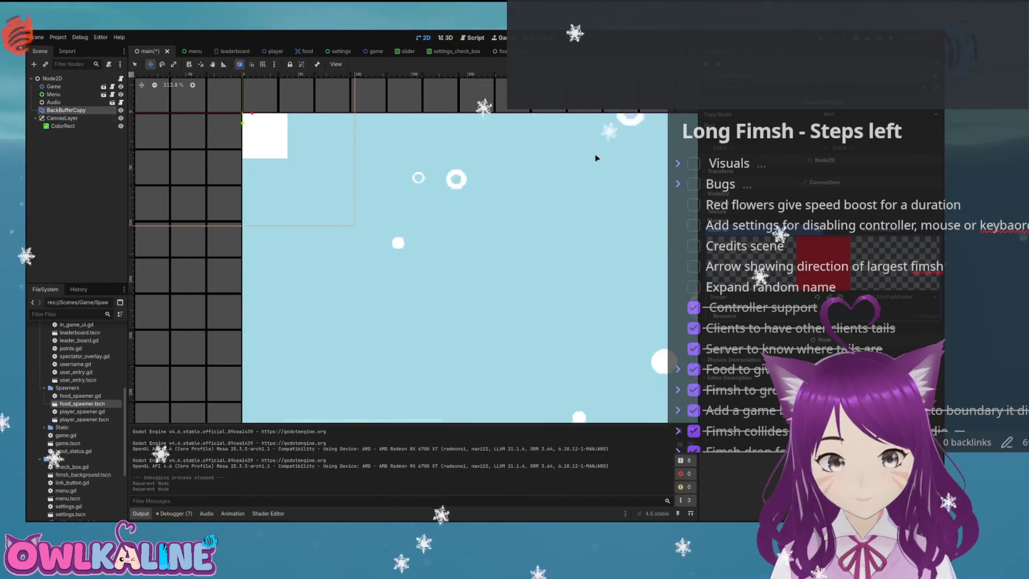
pyautogui.press('F5')
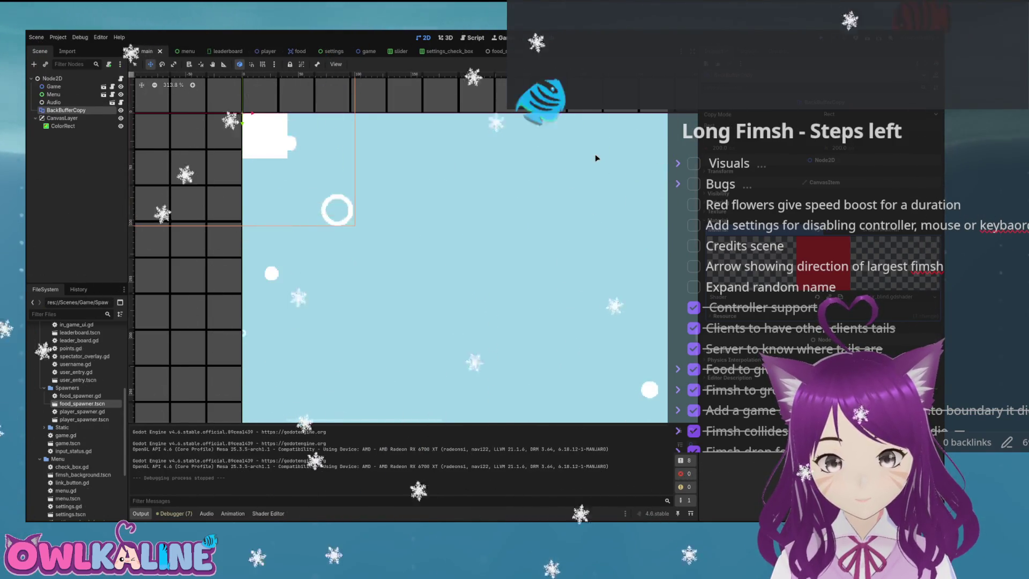
pyautogui.press('F8')
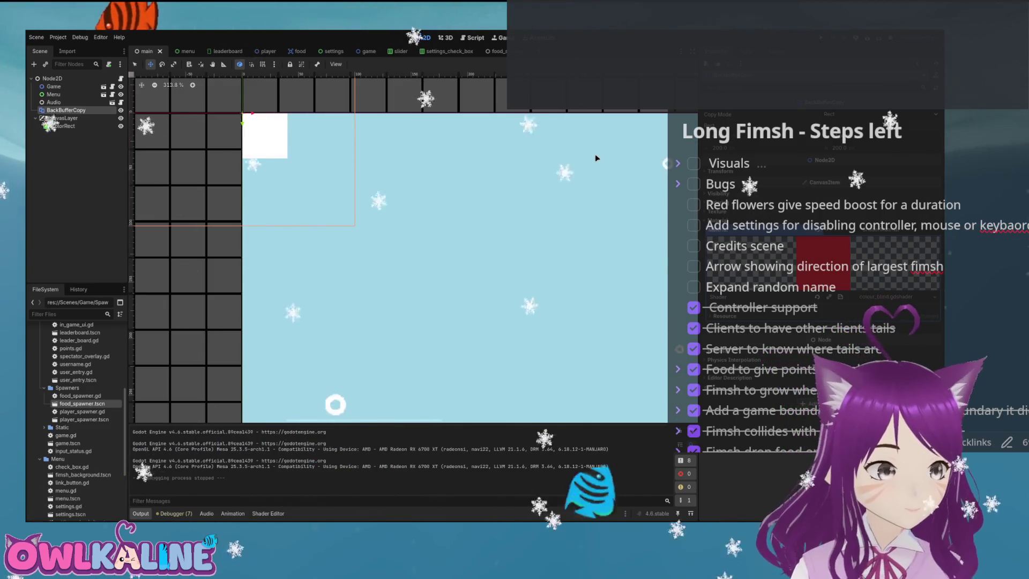
pyautogui.press('Delete')
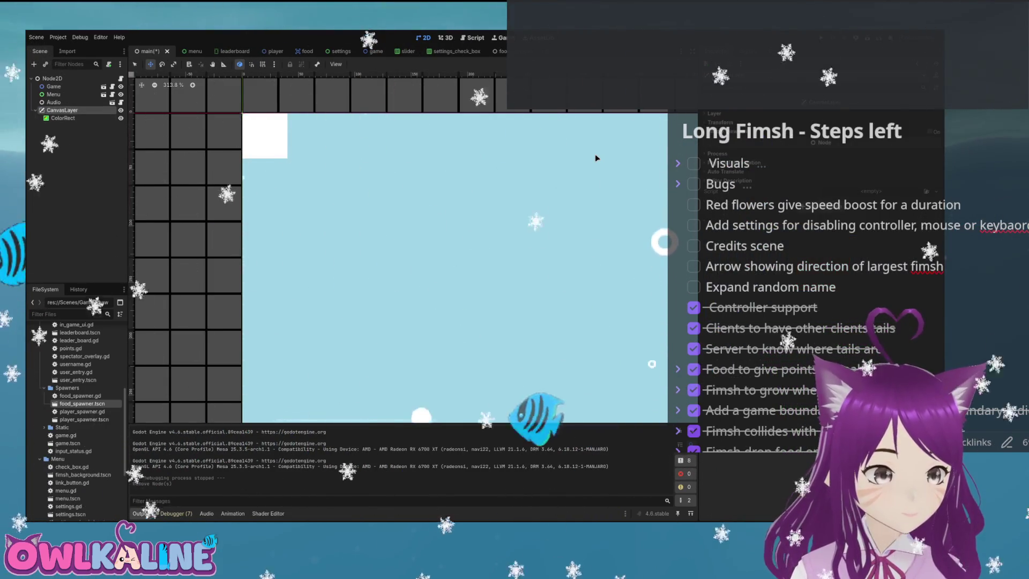
pyautogui.press('Delete')
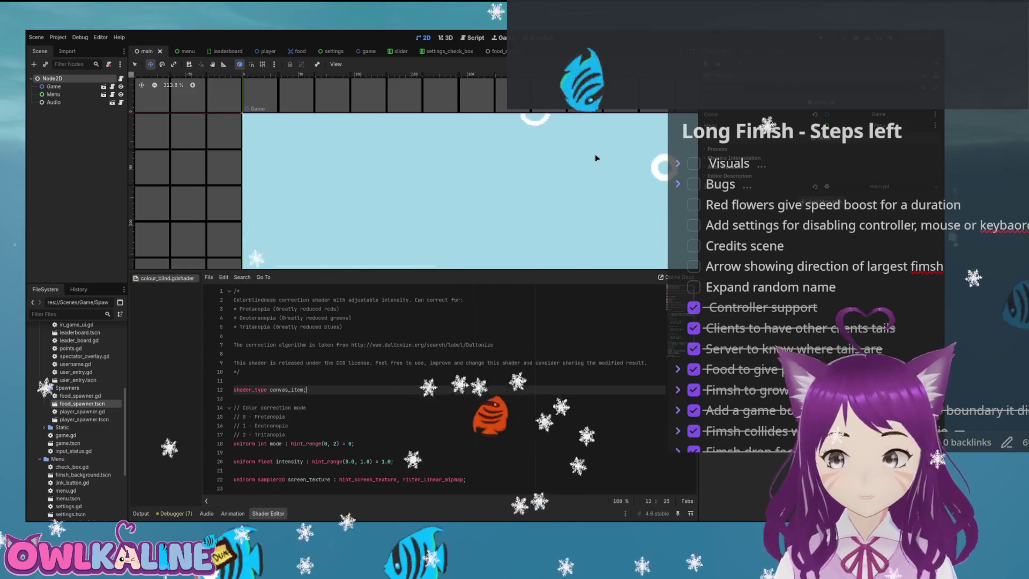
# Add a render_mode unshaded line and rename screen_texture to SCREEN_TEXTURE
pyautogui.press('Return')
pyautogui.write('render_mode unshaded;')
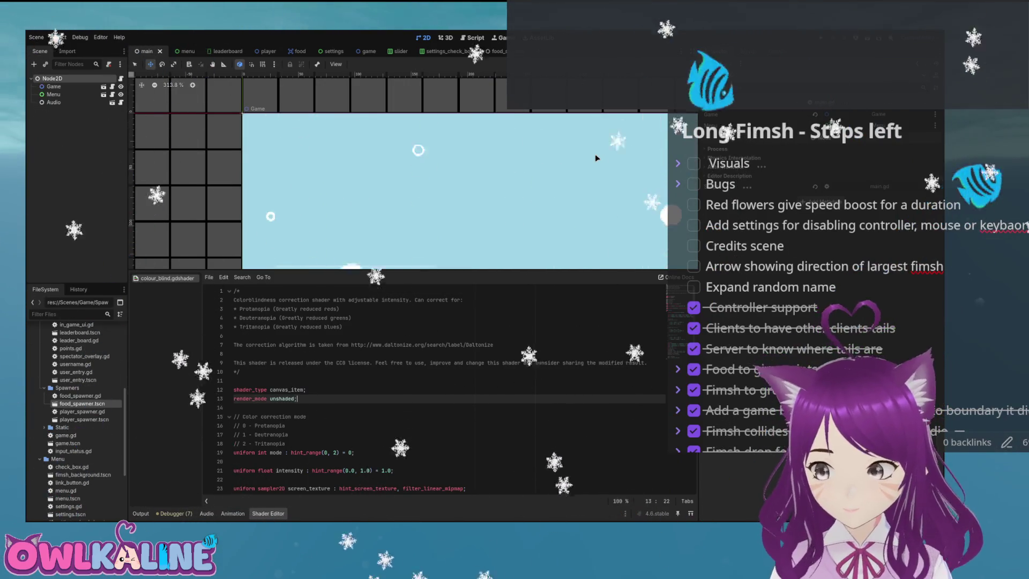
pyautogui.scroll(-2, 428, 386)
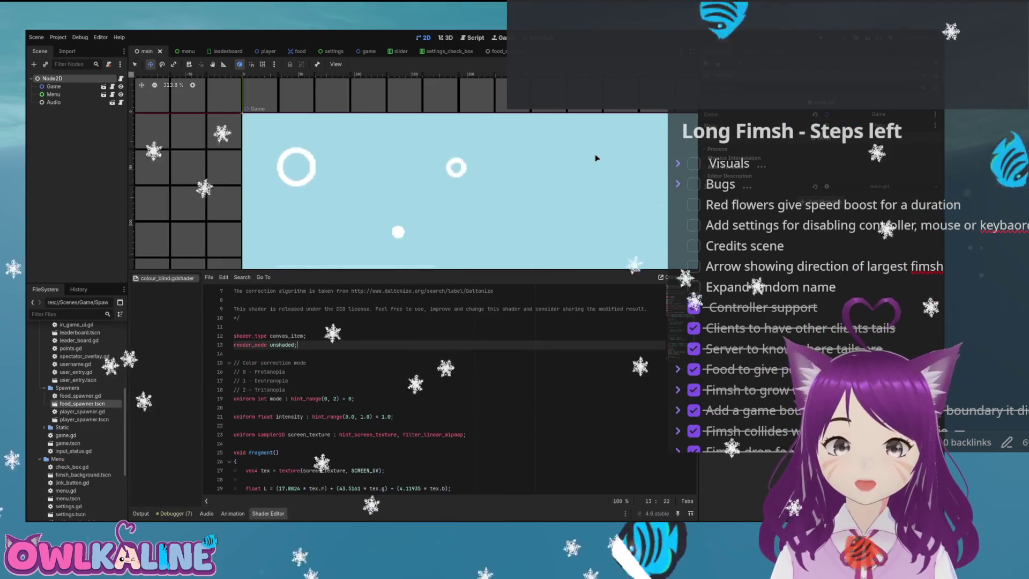
pyautogui.doubleClick(271, 435)
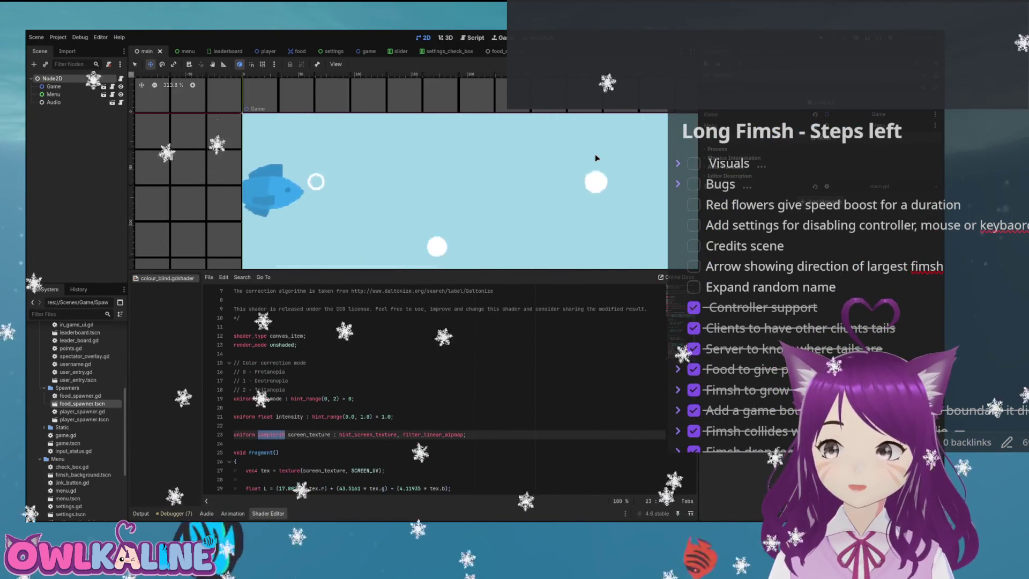
pyautogui.doubleClick(309, 435)
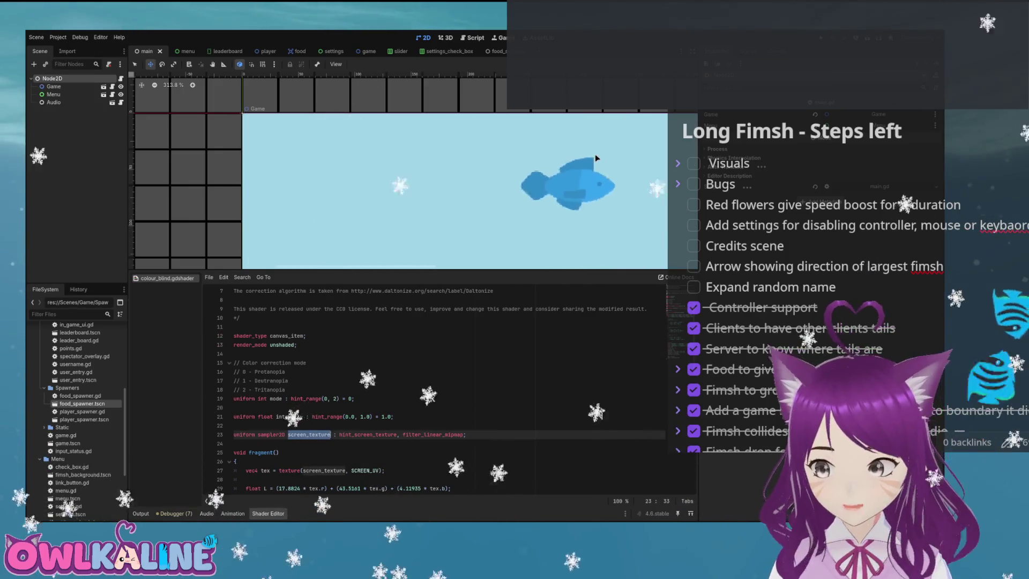
pyautogui.write('SCREEN')
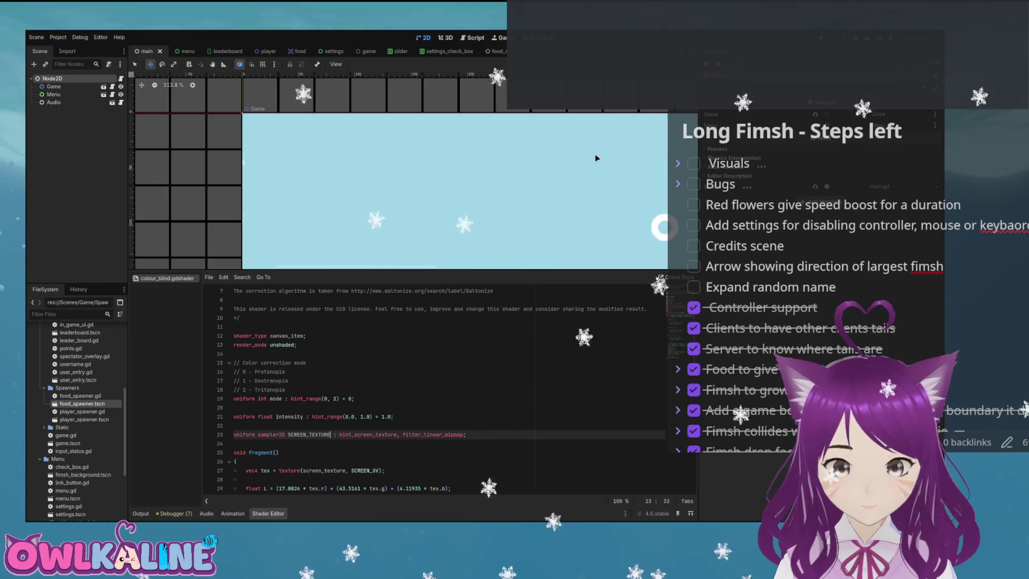
pyautogui.hotkey('ctrl', 'd')
pyautogui.write('SCREEN_TEXTURE')
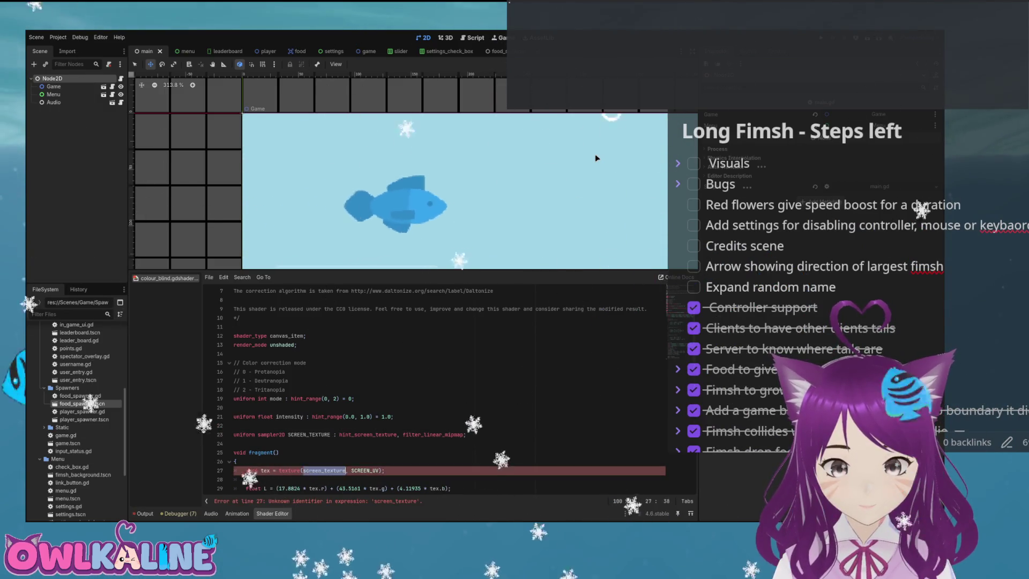
# Move the SCREEN_TEXTURE uniform declaration under the render_mode line and save the shader
pyautogui.press('Escape')
pyautogui.press('End')
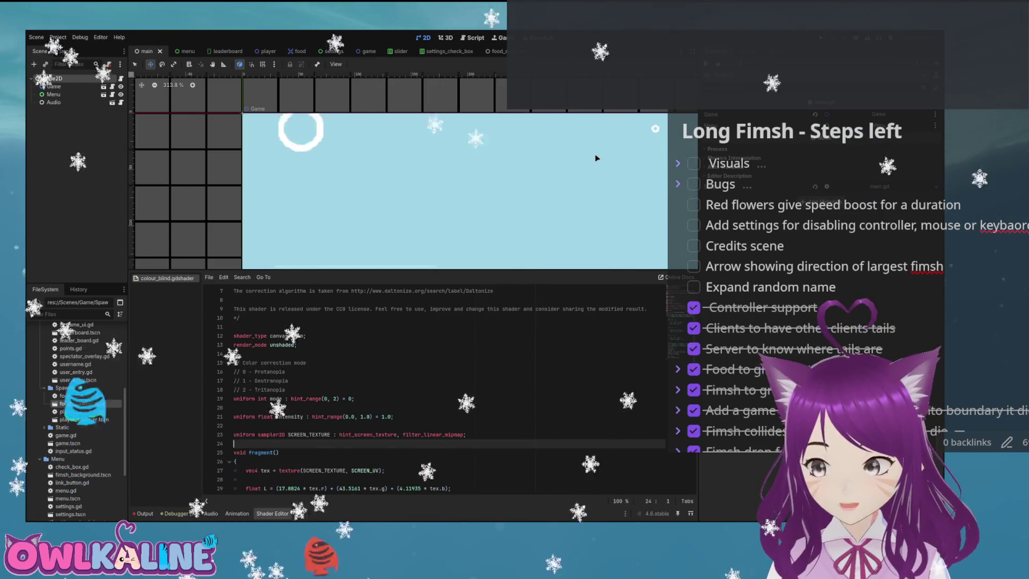
pyautogui.hotkey('ctrl', 'shift', 'Left')
pyautogui.hotkey('ctrl', 'shift', 'Left')
pyautogui.hotkey('ctrl', 'shift', 'Left')
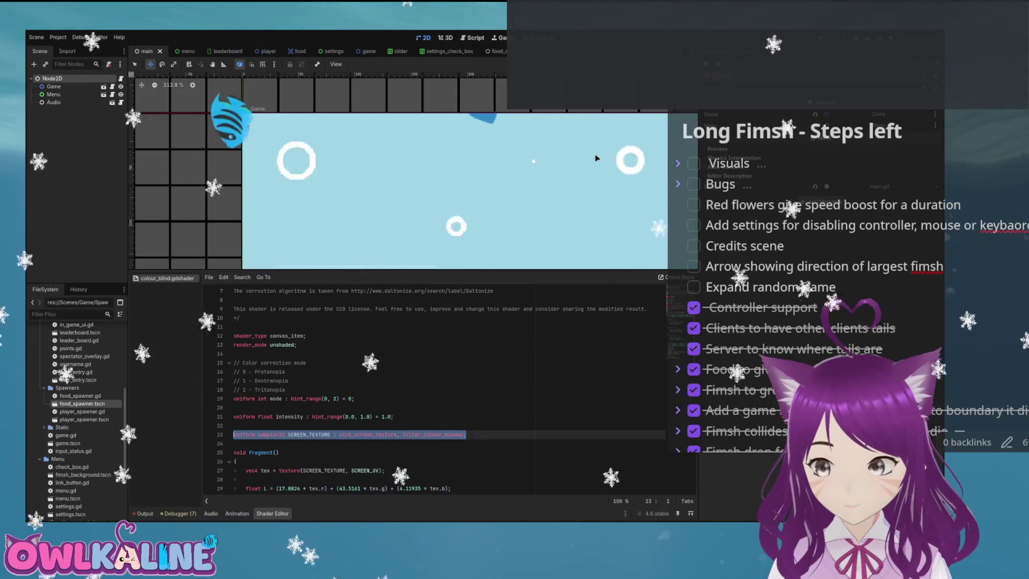
pyautogui.press('BackSpace')
pyautogui.press('Up')
pyautogui.press('Up')
pyautogui.press('Up')
pyautogui.hotkey('ctrl', 'v')
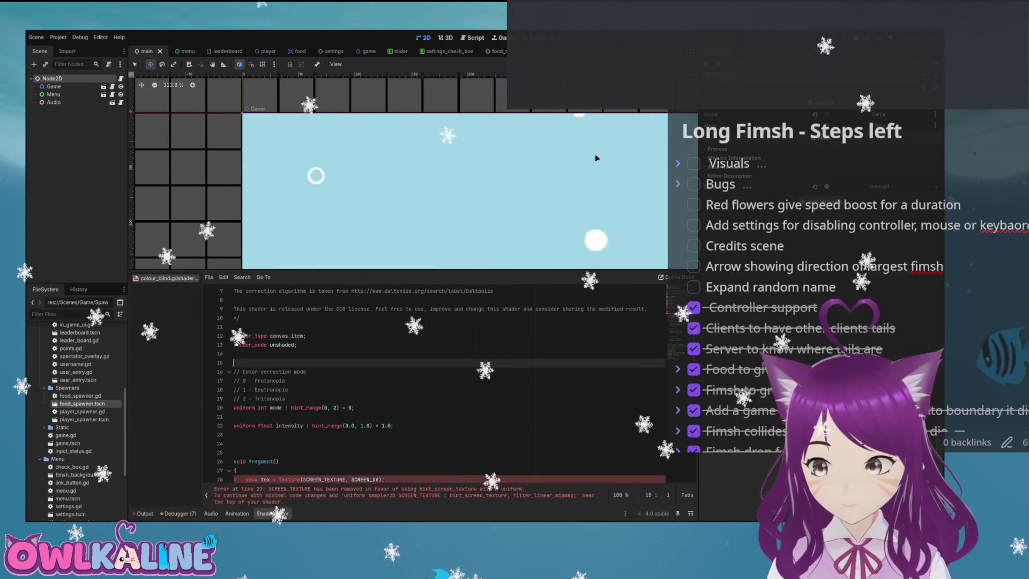
pyautogui.hotkey('ctrl', 's')
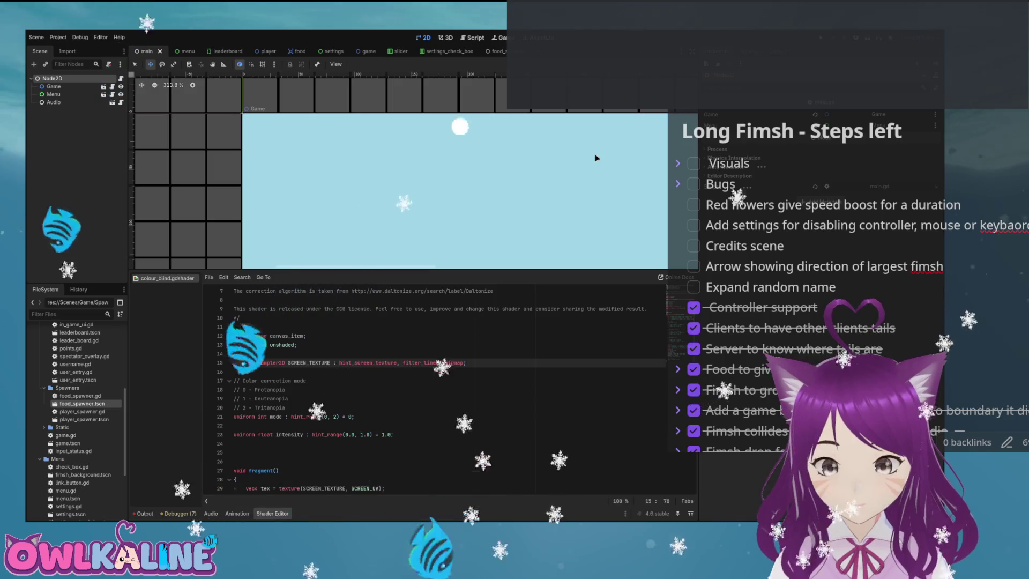
pyautogui.press('Down')
pyautogui.press('Down')
pyautogui.press('Down')
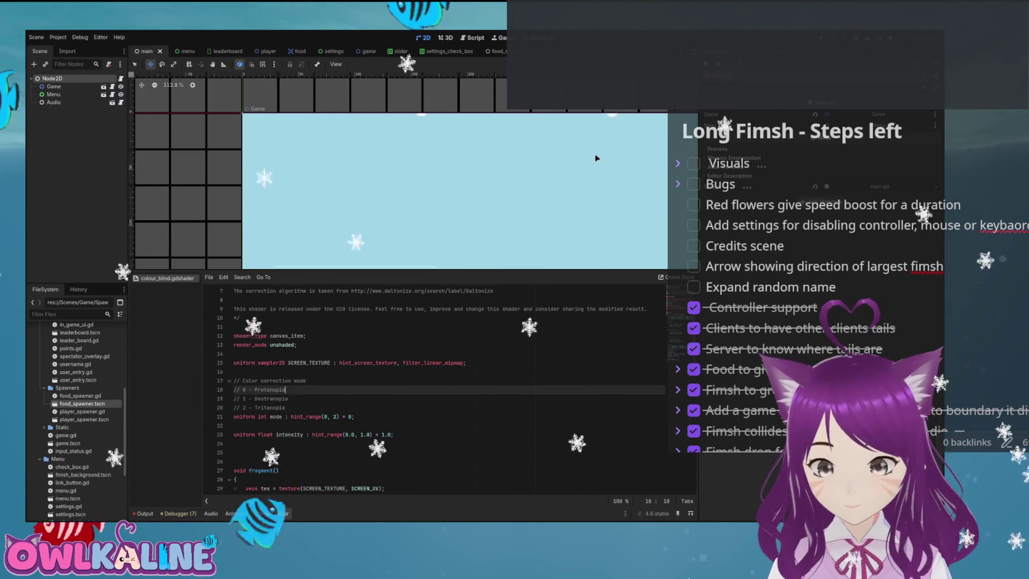
# Change the mode uniform's hint on line 21 to hint_range(0, 2, 1)
pyautogui.scroll(-3, 434, 386)
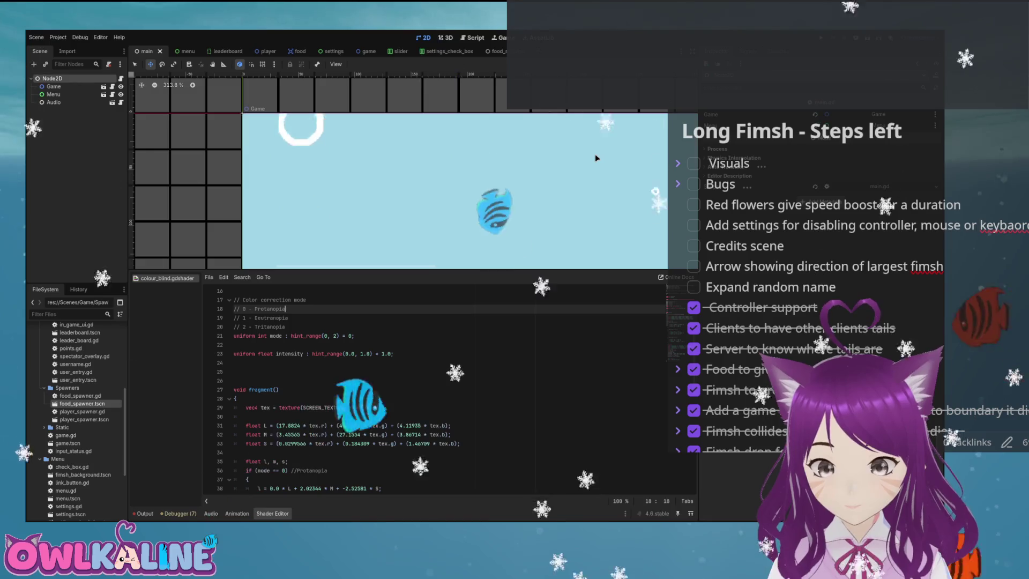
pyautogui.click(305, 335)
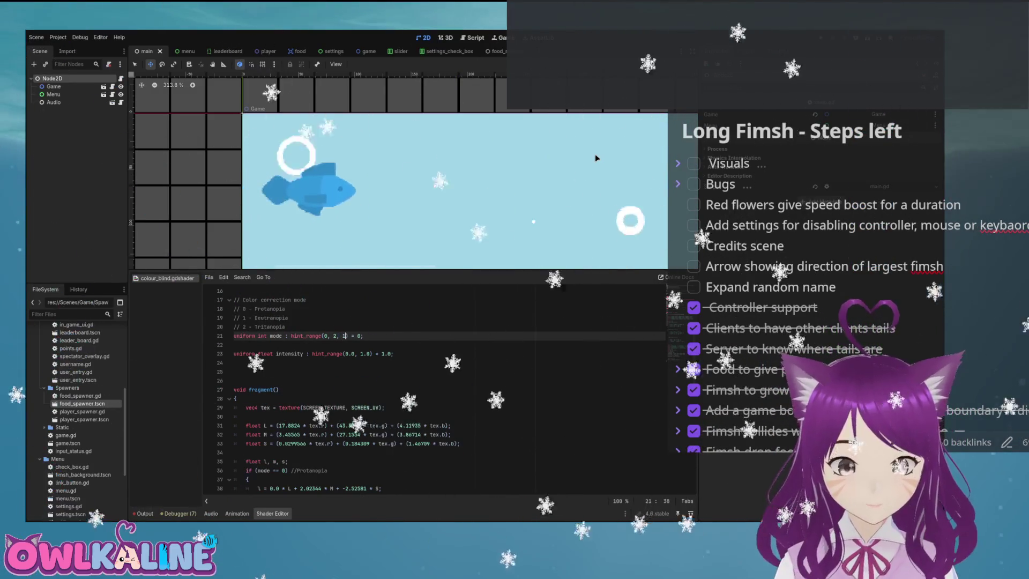
pyautogui.write(', 1')
pyautogui.press('Down')
pyautogui.press('Down')
pyautogui.press('Down')
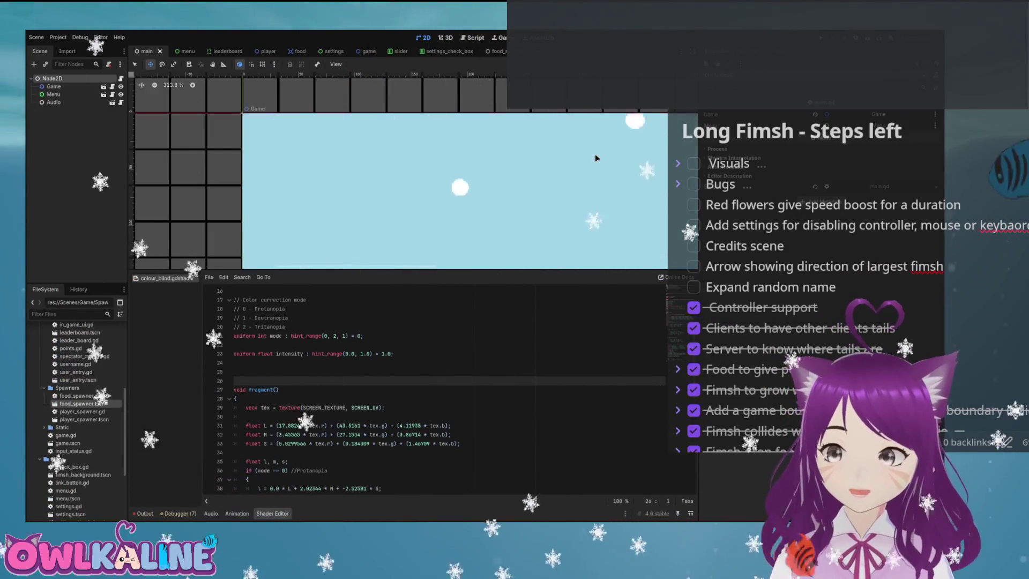
pyautogui.scroll(-5, 428, 386)
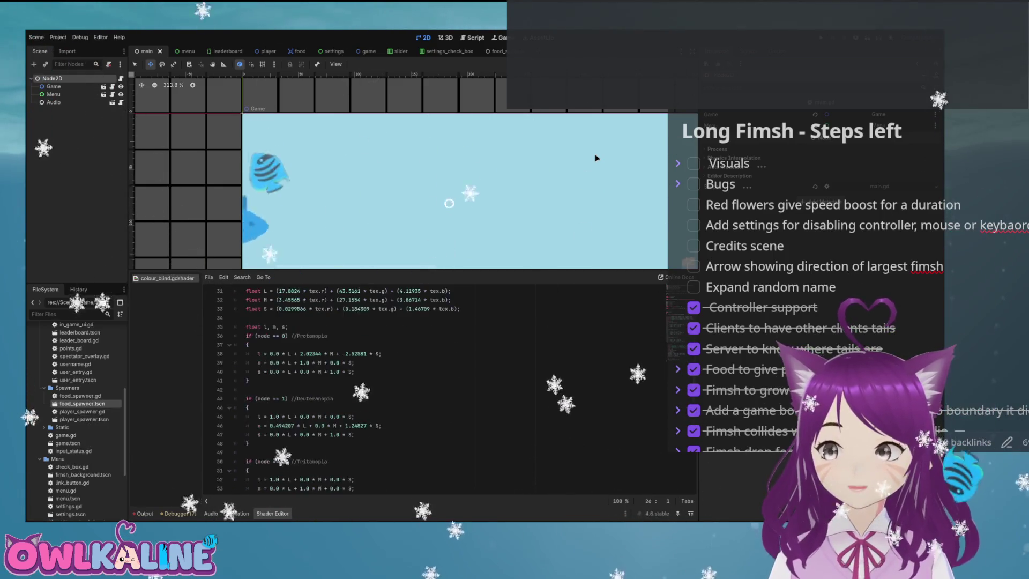